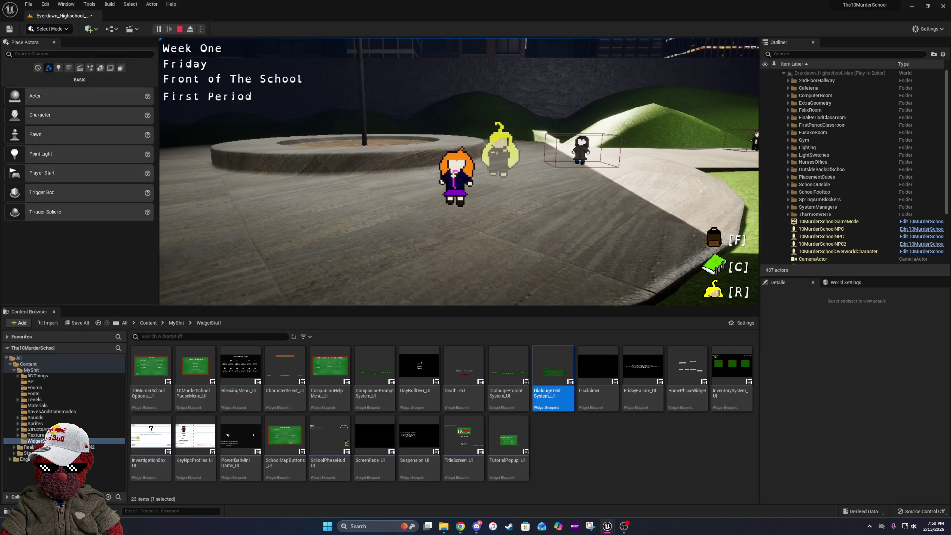
End the play-test and return to the Everdawn_Highschool_Map level in the editor.
key("Escape")
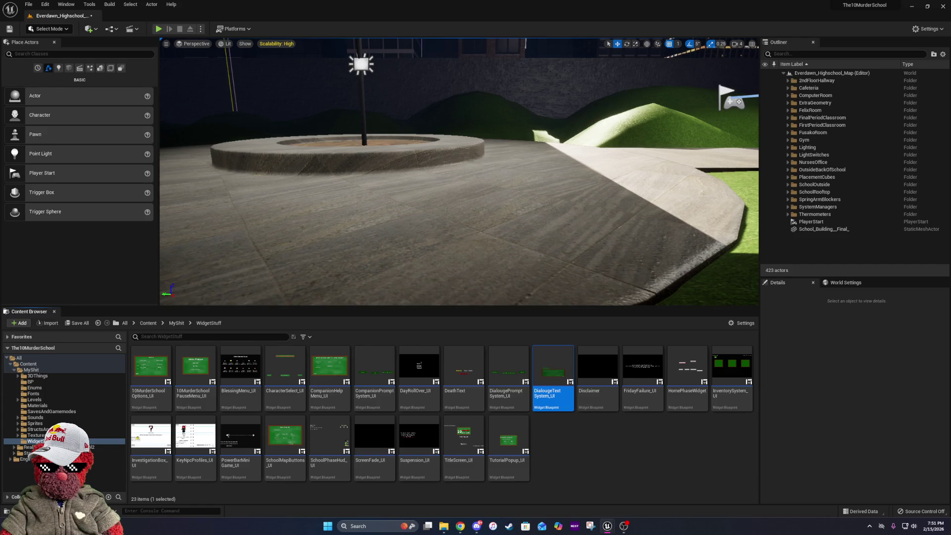
Save the Everdawn_Highschool_Map level and orbit the view toward the circular planter.
left_click(11, 30)
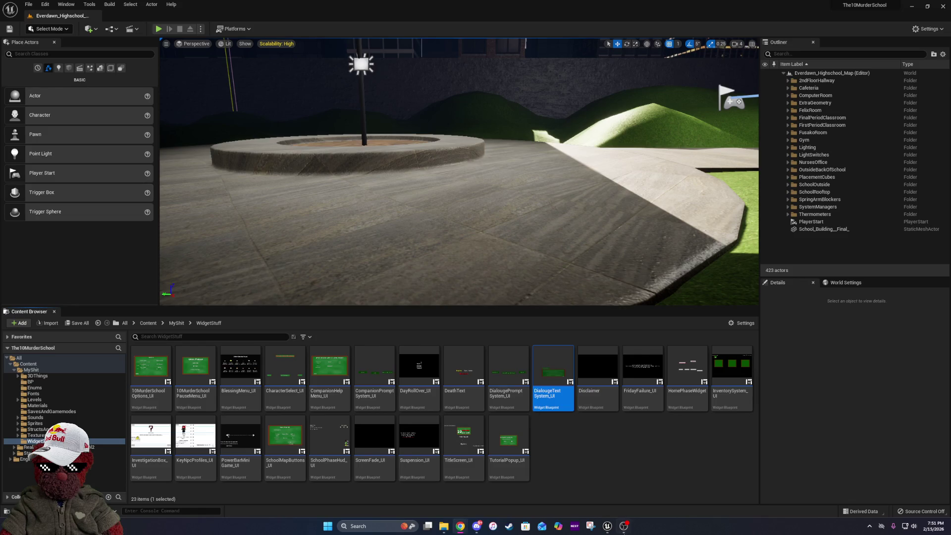
left_click_drag(501, 203, 501, 203)
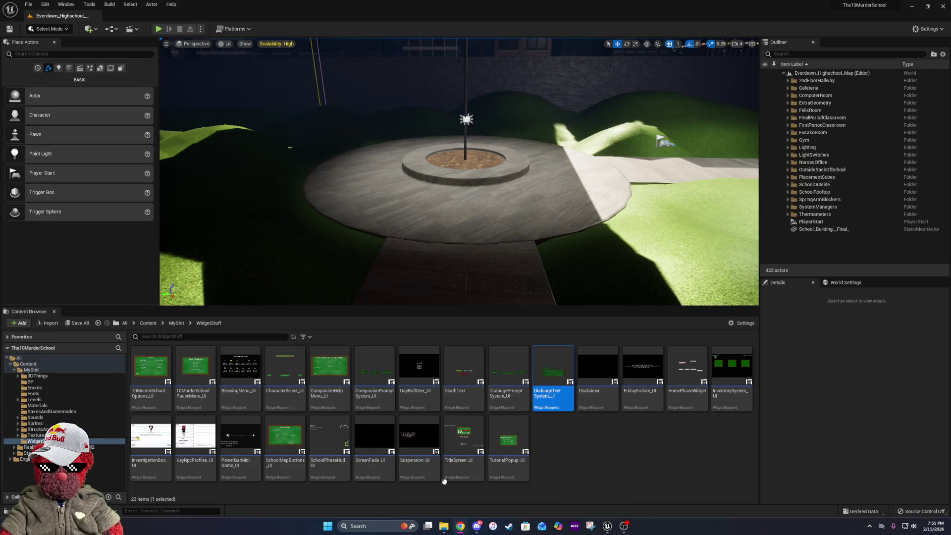
Move the 'Less NPC spawns on Fridays' Trello card from In Progress to Done, then return to the editor.
mouse_move(456, 530)
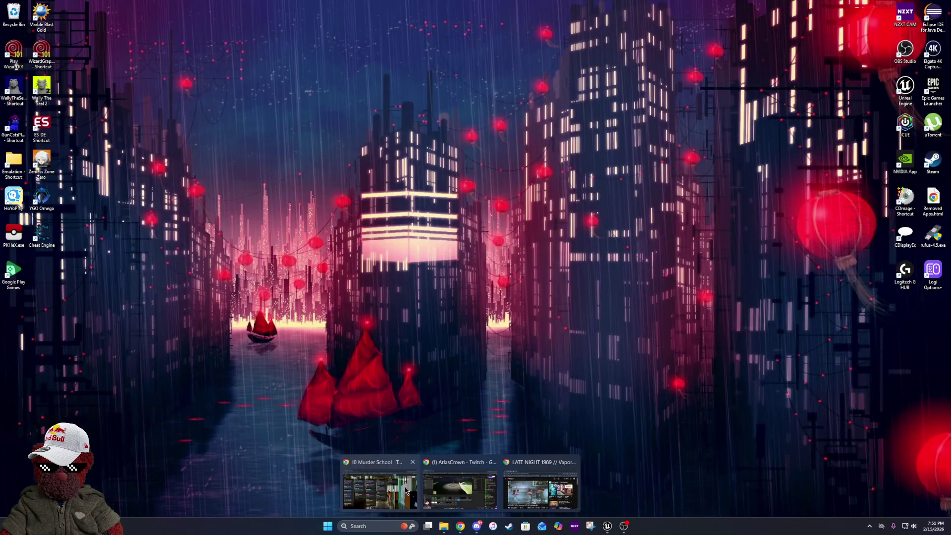
left_click(406, 490)
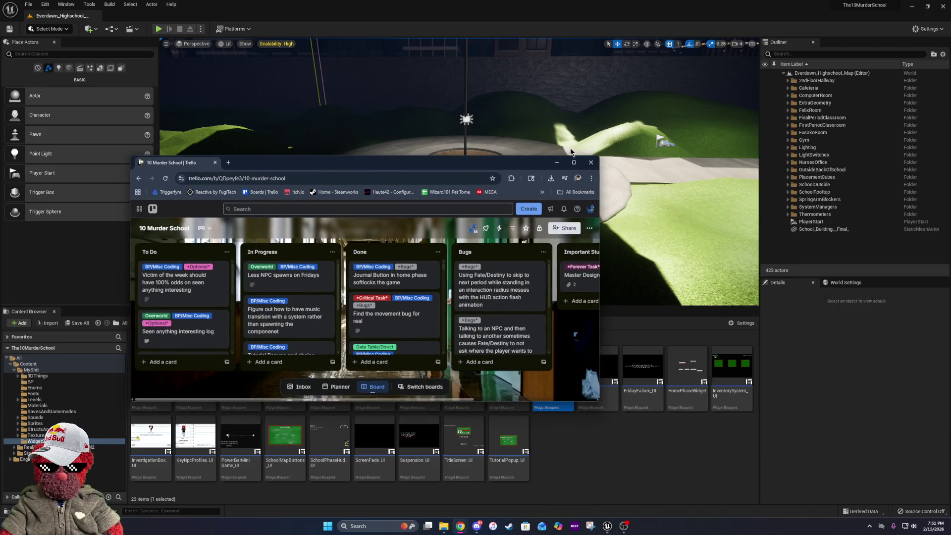
left_click(573, 163)
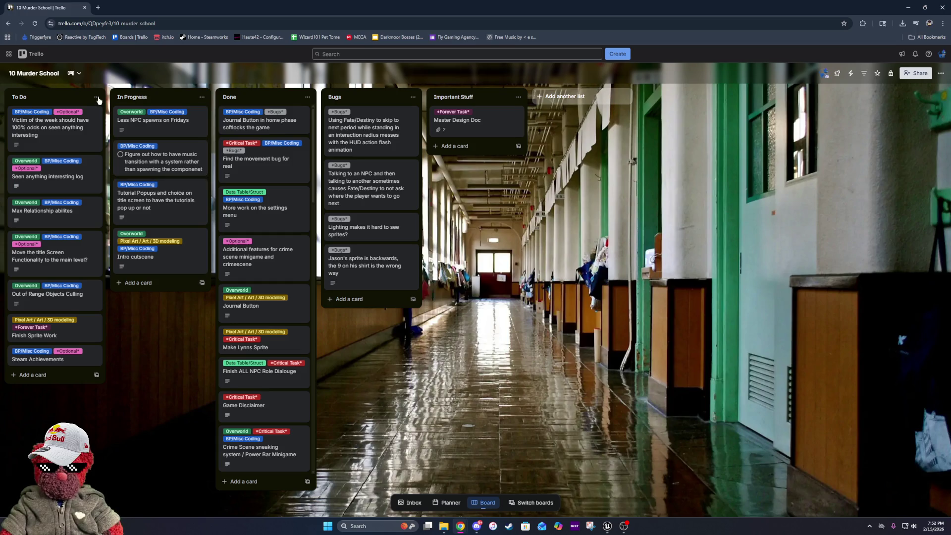
left_click_drag(140, 128, 262, 121)
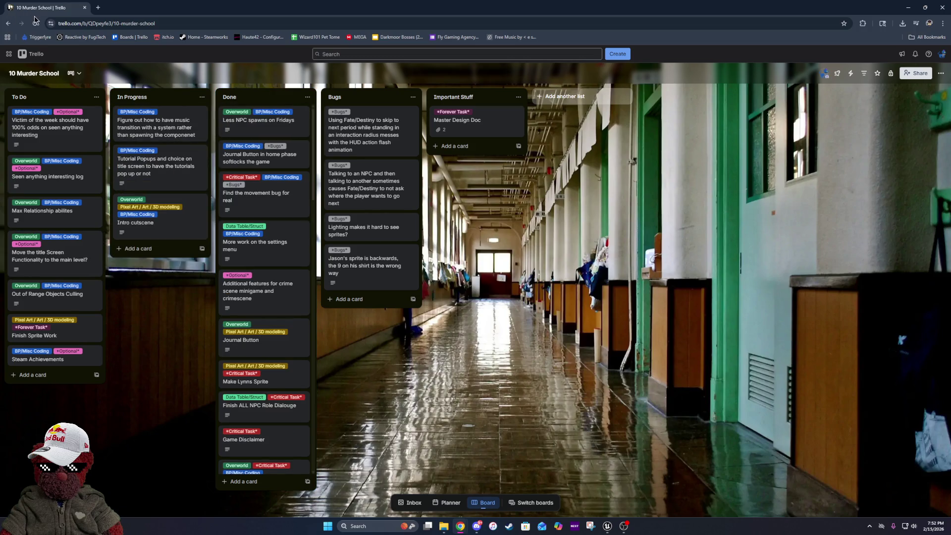
left_click_drag(194, 7, 0, 6)
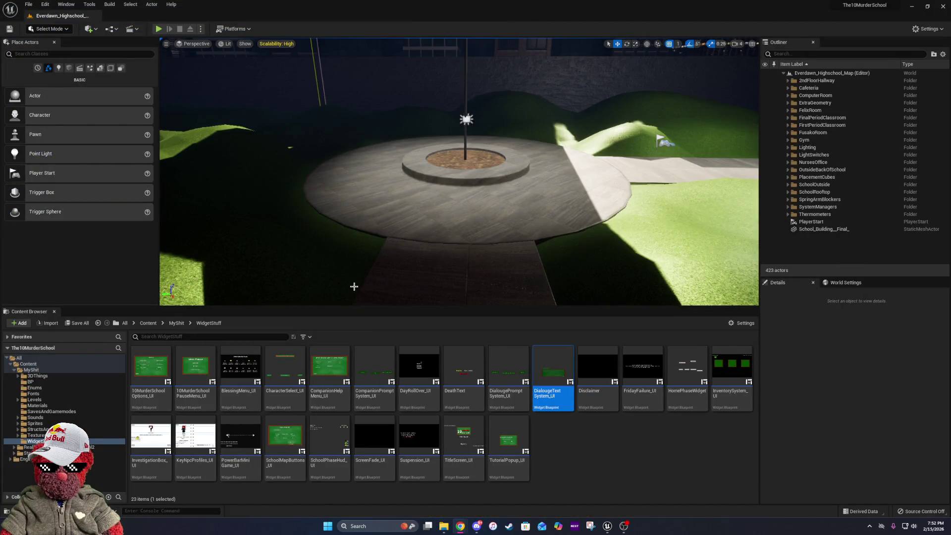
Open the WeekSystemManager blueprint from MyShit > BP and view the 10MurderSchoolSaveData blueprint.
left_click(181, 327)
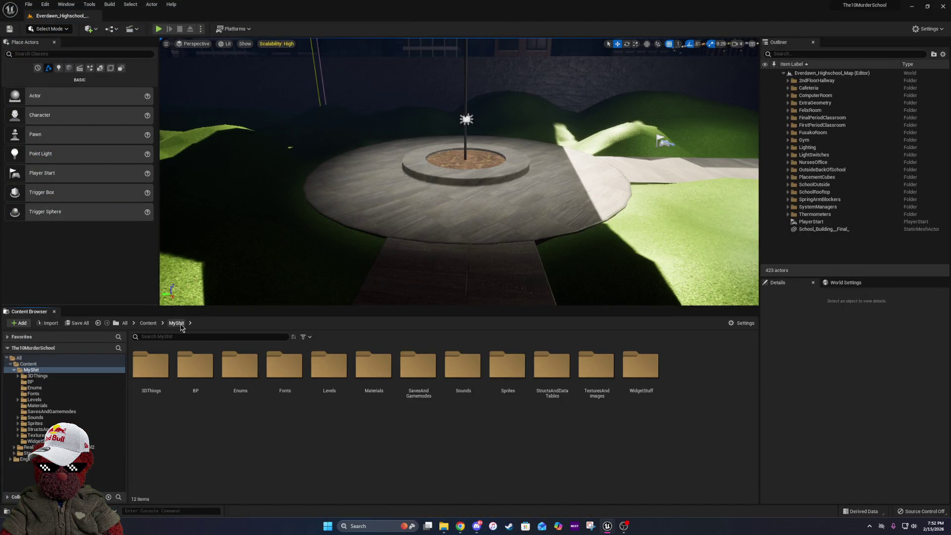
double_click(197, 386)
left_click(560, 395)
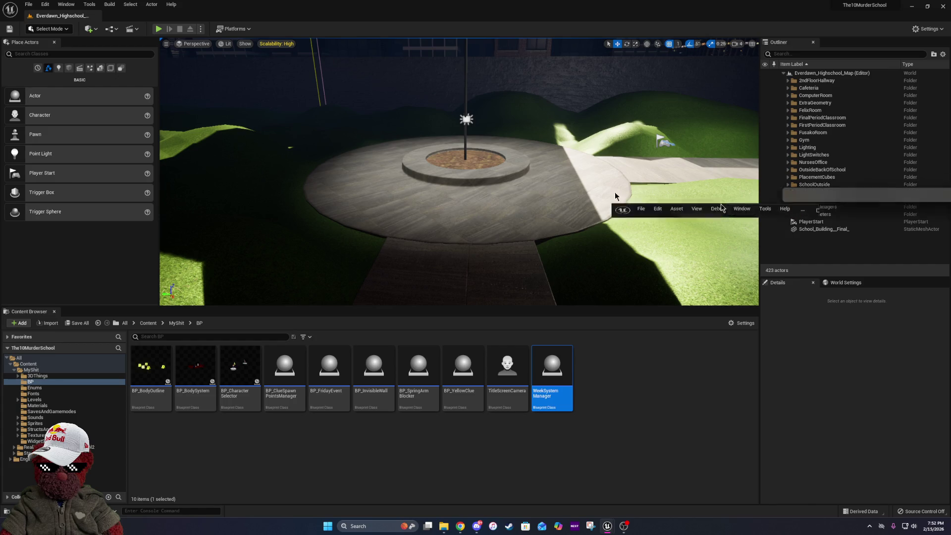
left_click(533, 186)
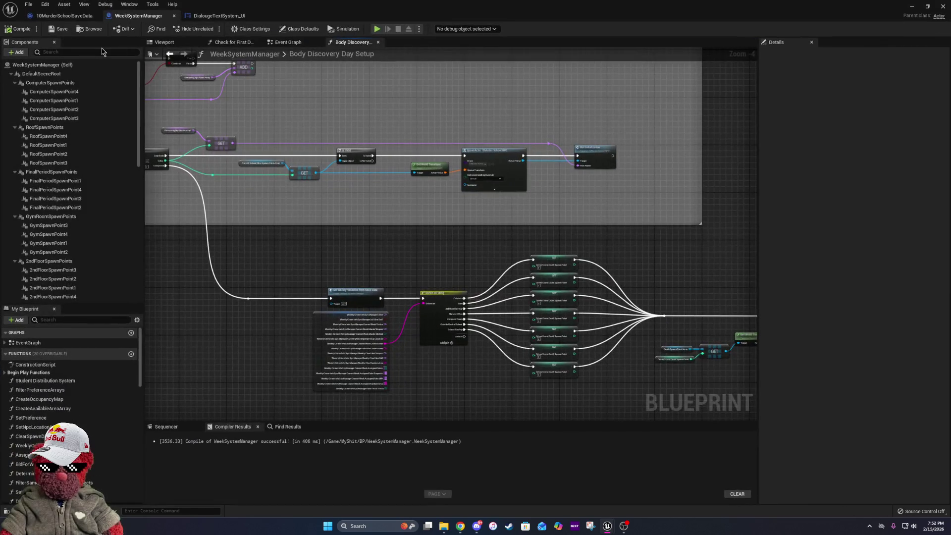
left_click(90, 20)
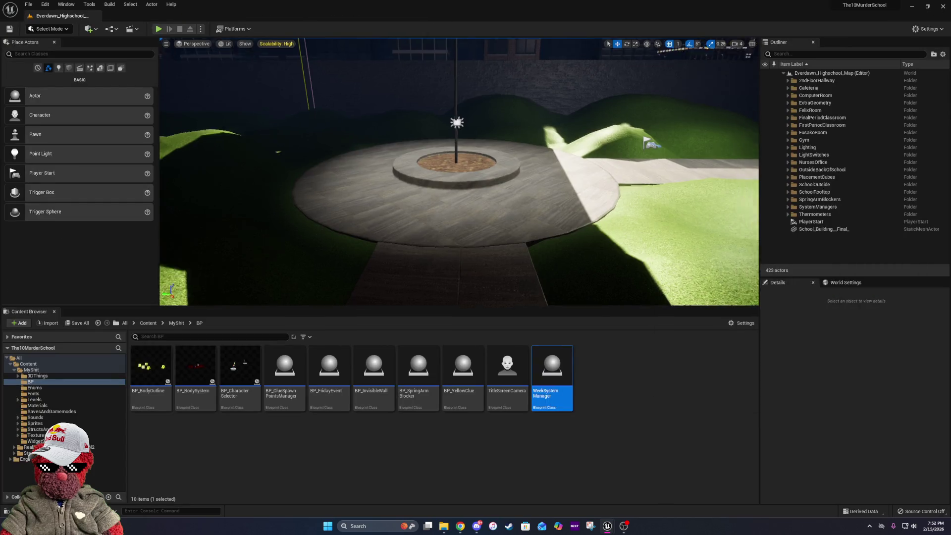
left_click_drag(496, 198, 476, 193)
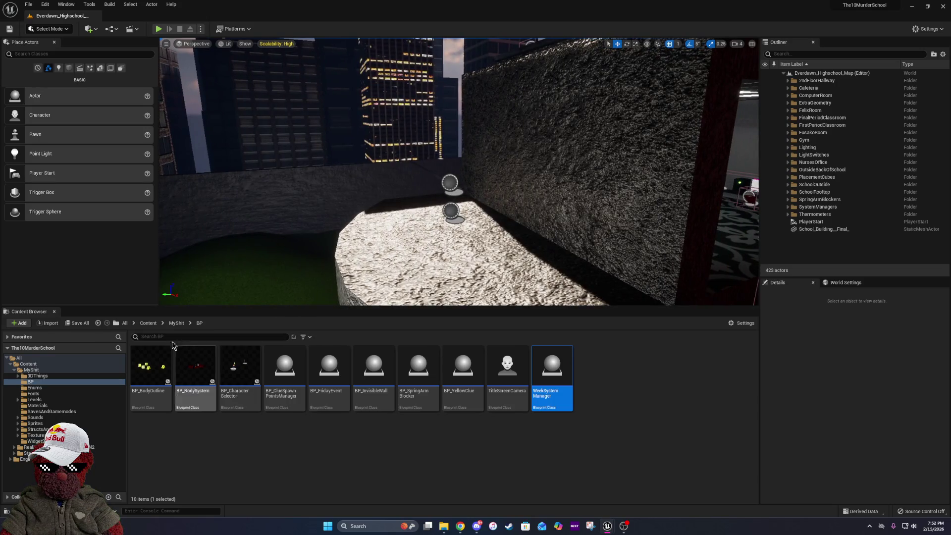
Browse the Content Browser to the MyShit > Sounds > Music folder.
left_click(175, 323)
double_click(194, 365)
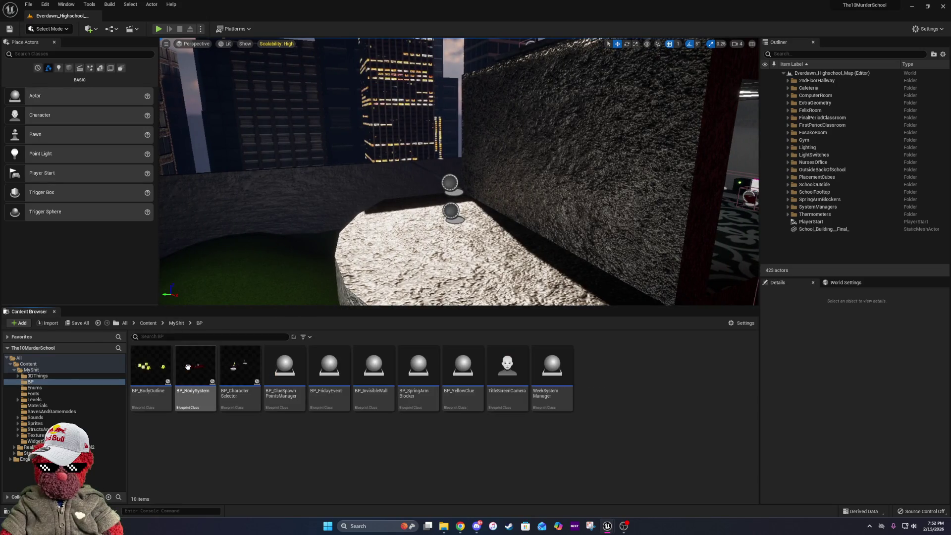
left_click(176, 323)
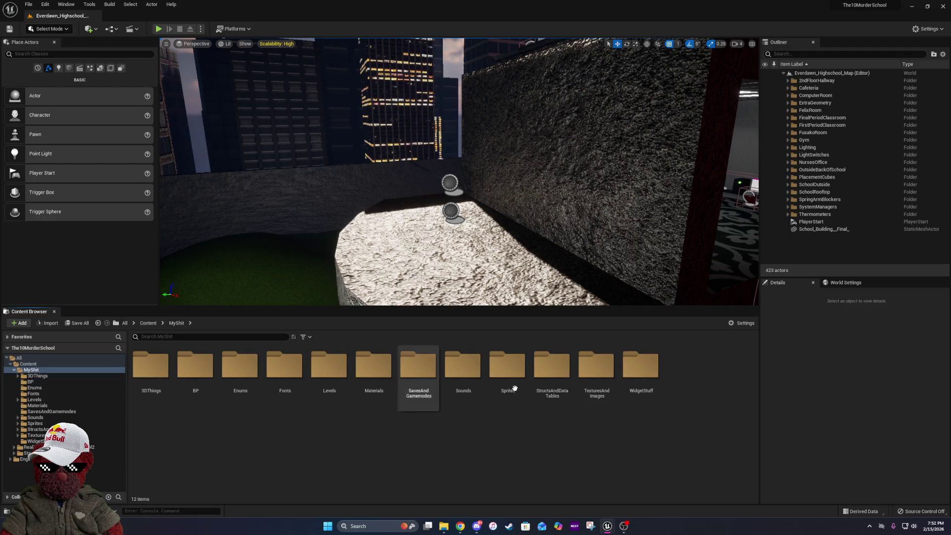
double_click(462, 367)
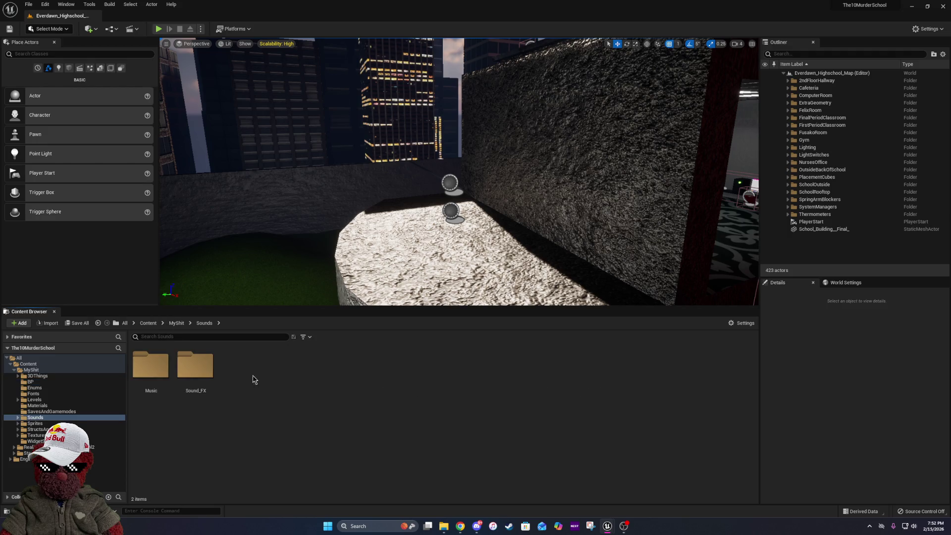
double_click(152, 371)
Place BP_MusicManager into the level and raise it above the building.
mouse_move(196, 367)
left_mouse_down()
mouse_move(474, 325)
mouse_move(495, 251)
mouse_move(454, 253)
mouse_move(451, 132)
left_mouse_up()
key("End")
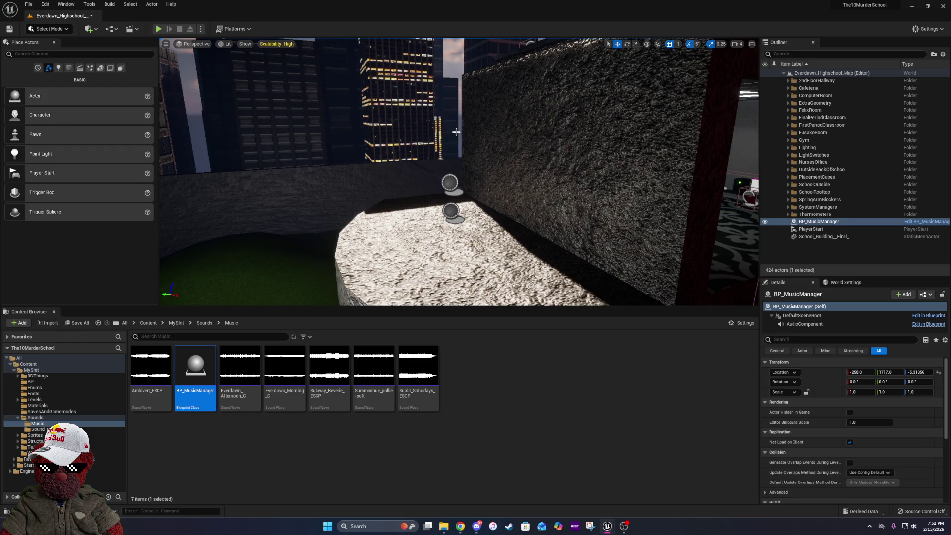
key("f")
left_click_drag(541, 245, 542, 246)
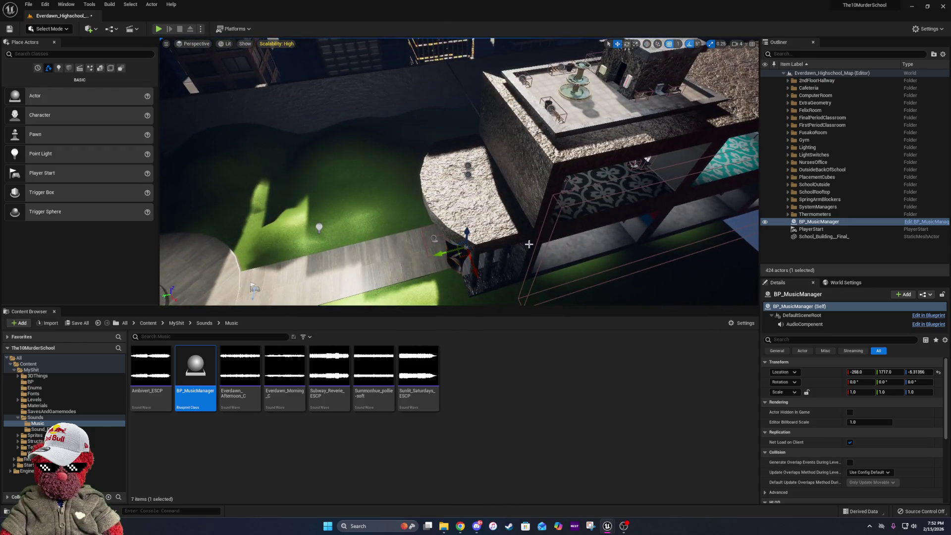
mouse_move(468, 210)
left_mouse_down()
mouse_move(467, 144)
mouse_move(459, 228)
left_mouse_up()
key("f")
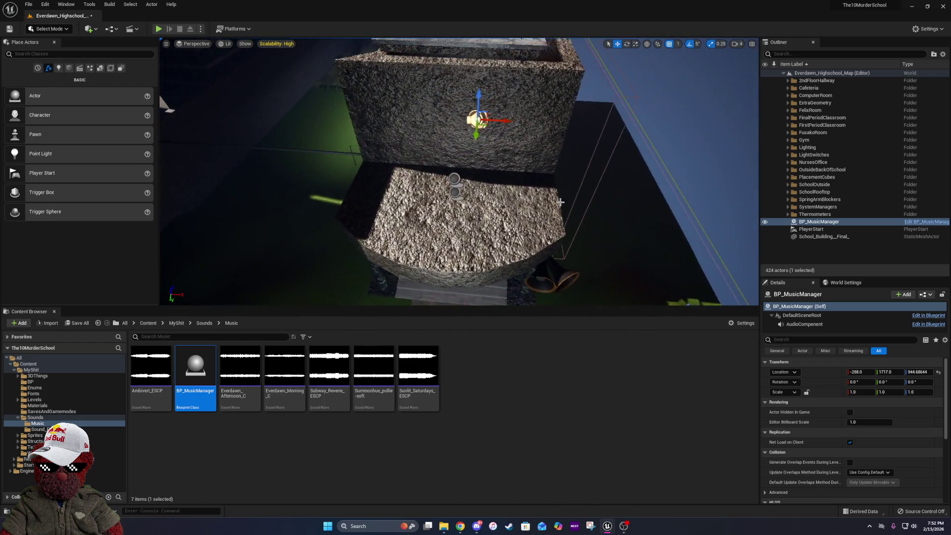
Reset BP_MusicManager's location to the origin and lift it to Z 1394.
left_click(938, 372)
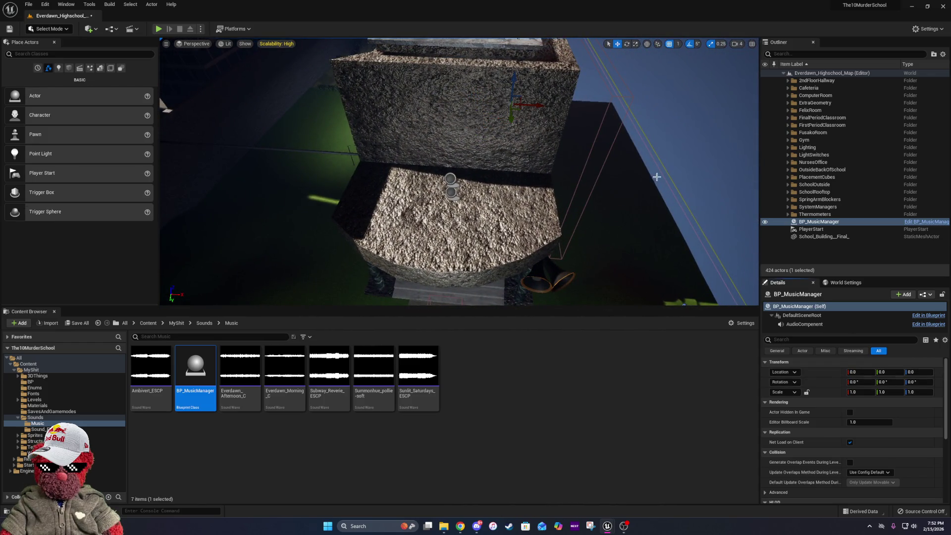
key("f")
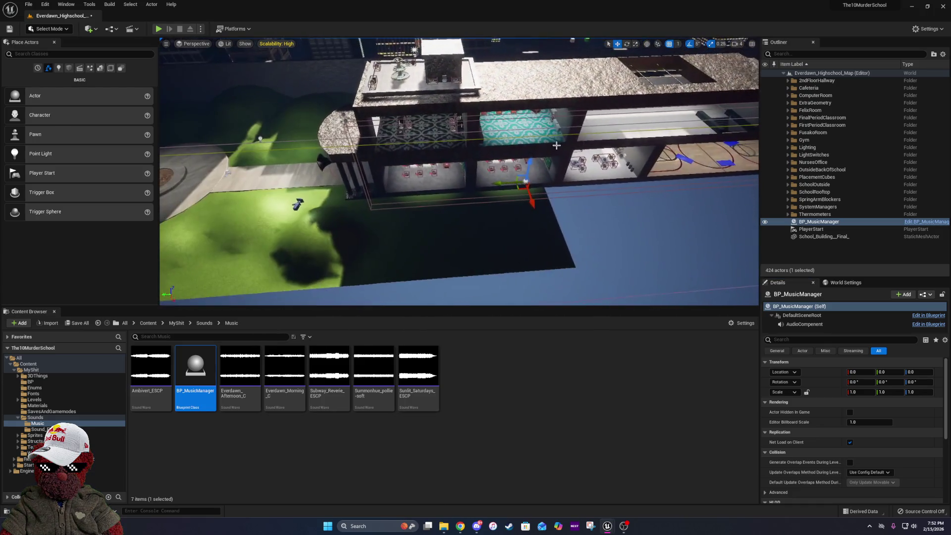
left_click_drag(530, 165, 555, 43)
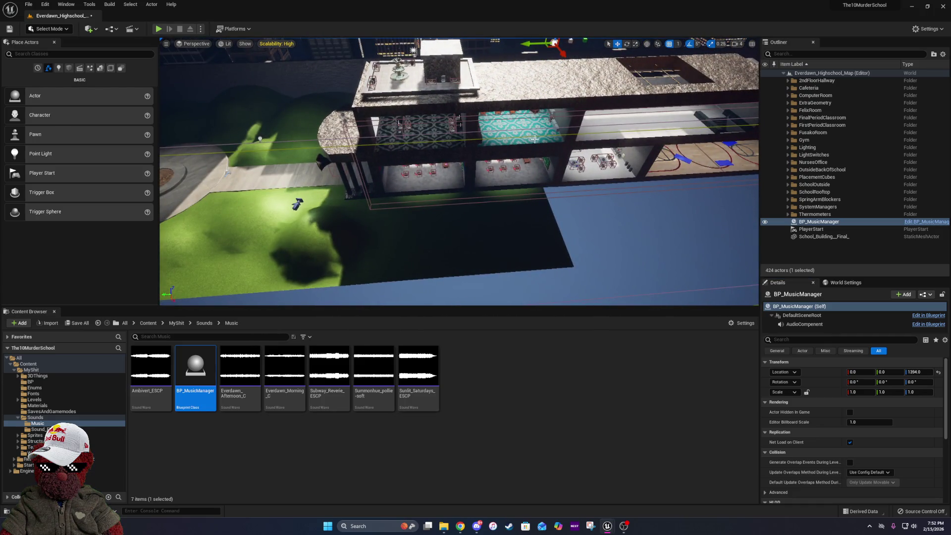
mouse_move(537, 147)
left_mouse_down()
mouse_move(515, 143)
mouse_move(545, 148)
mouse_move(530, 130)
left_mouse_up()
key("alt+Tab")
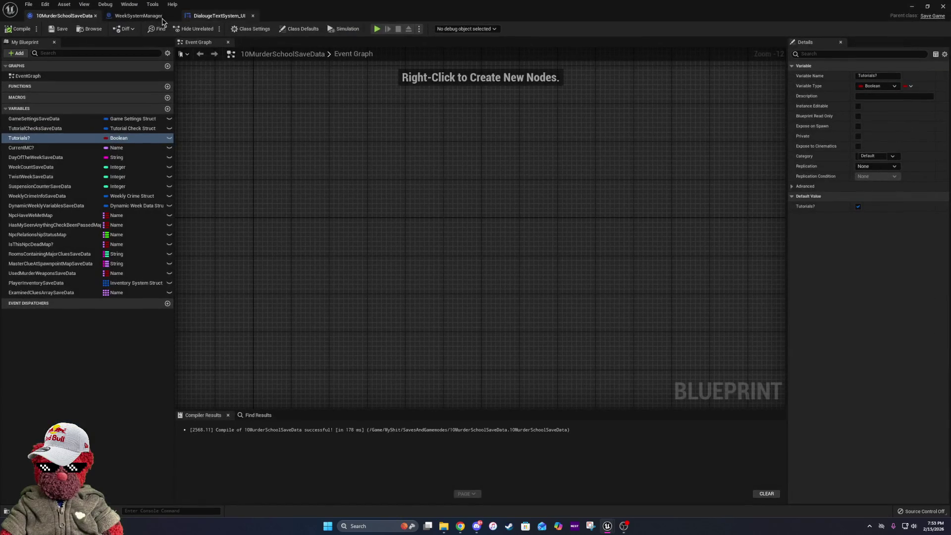
left_click(149, 15)
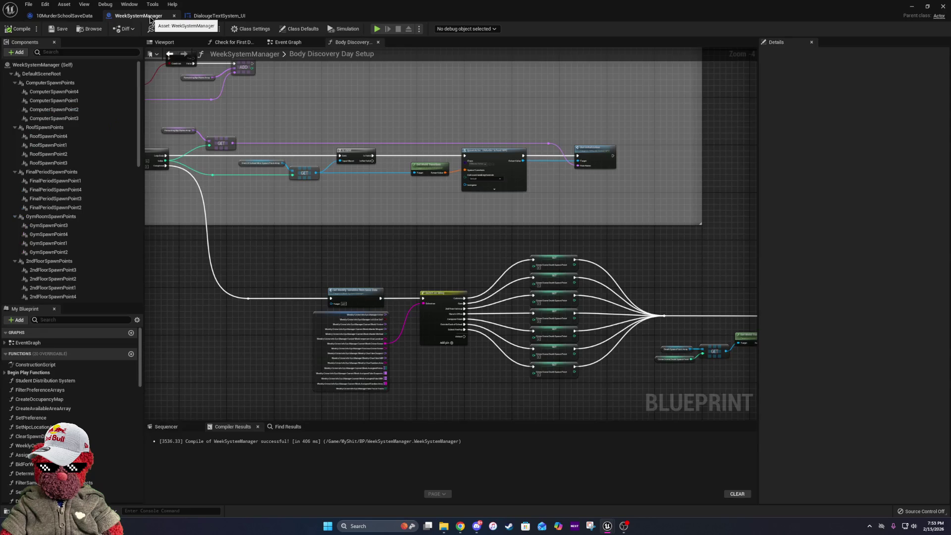
Open DialougeTextSystem_UI's Event Graph beside Convert String and pan to the Companion and Blessing branches.
left_click(210, 17)
scroll(793, 148, "down", 5)
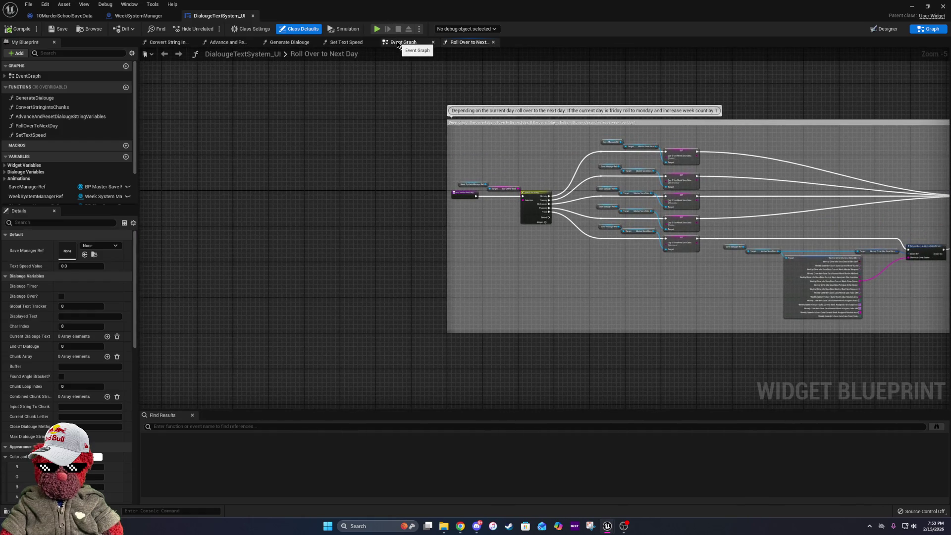
left_click(397, 44)
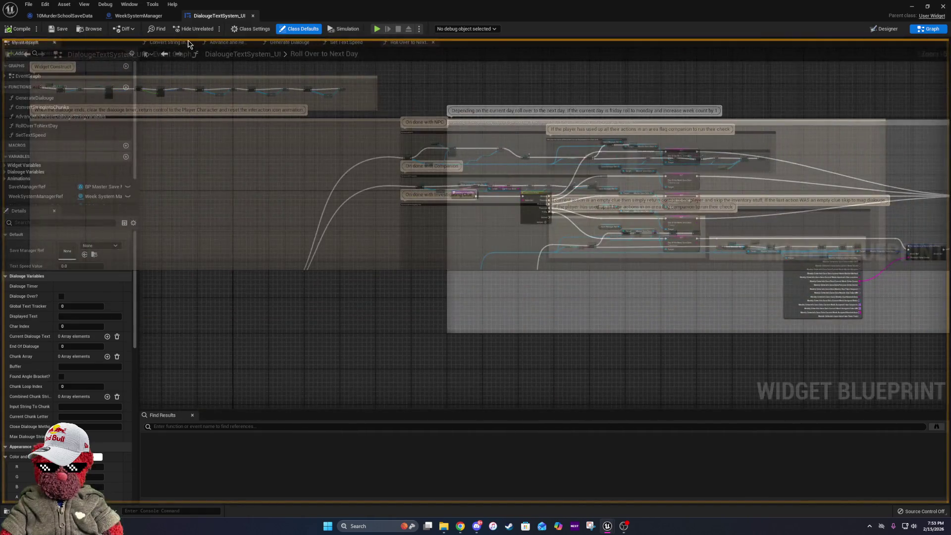
left_click_drag(188, 44, 188, 44)
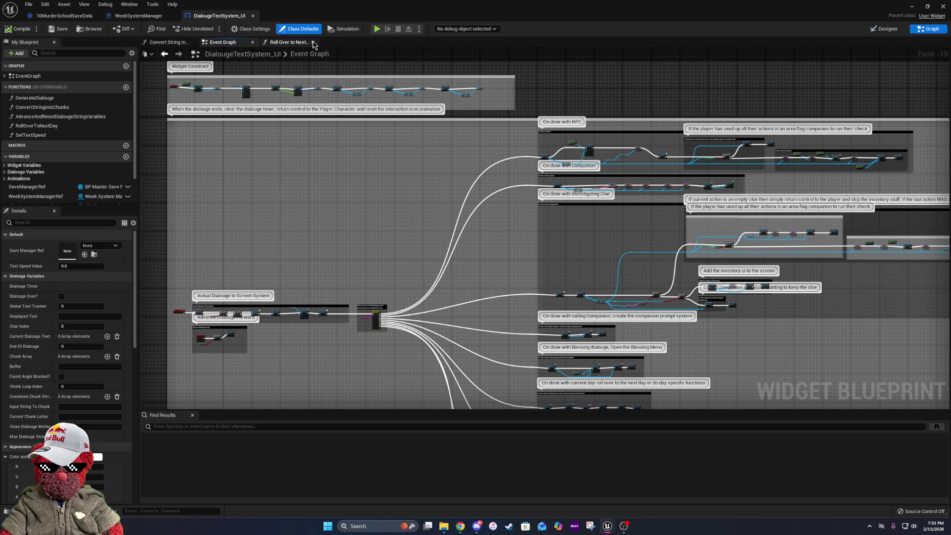
mouse_move(349, 264)
left_mouse_down()
mouse_move(480, 147)
mouse_move(240, 144)
left_mouse_up()
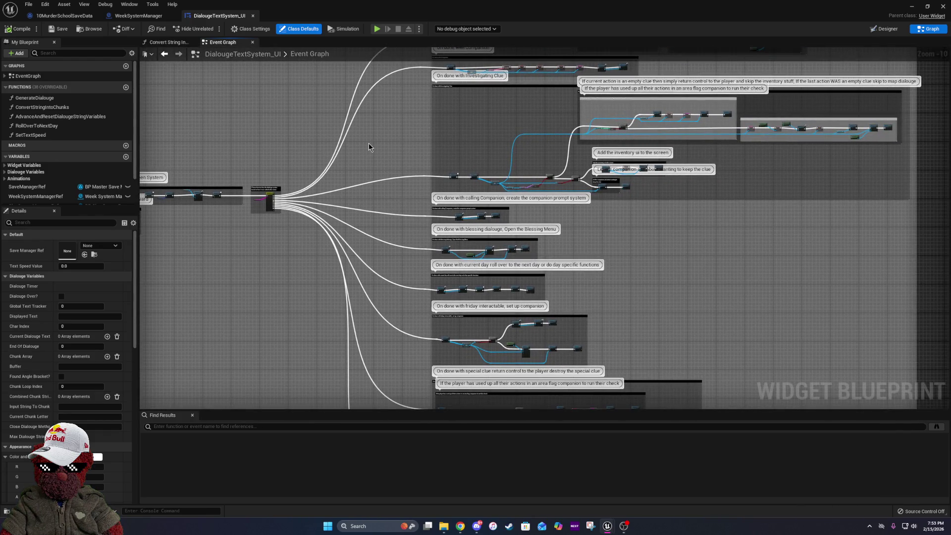
mouse_move(353, 135)
left_mouse_down()
mouse_move(382, 229)
mouse_move(461, 230)
mouse_move(399, 85)
left_mouse_up()
scroll(400, 85, "up", 2)
scroll(505, 238, "up", 2)
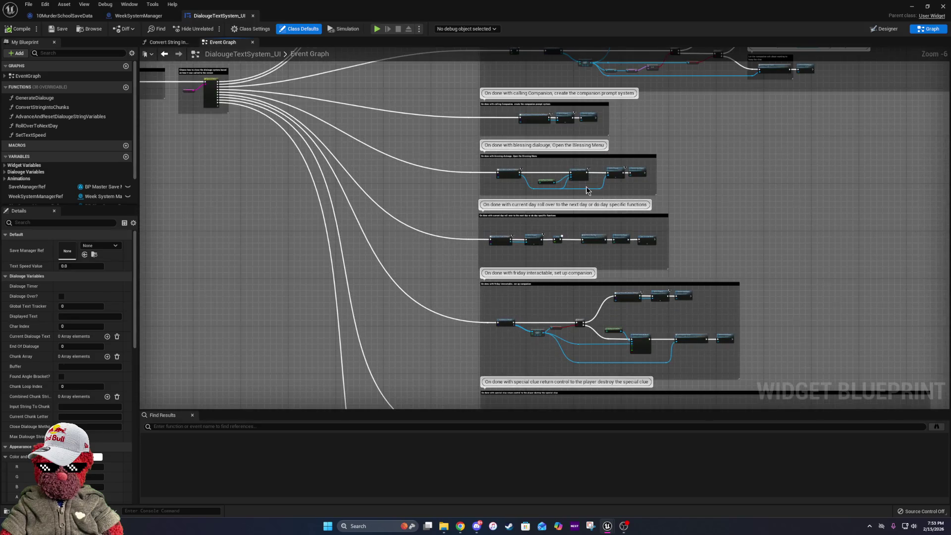
scroll(586, 189, "up", 4)
left_click_drag(590, 117, 618, 297)
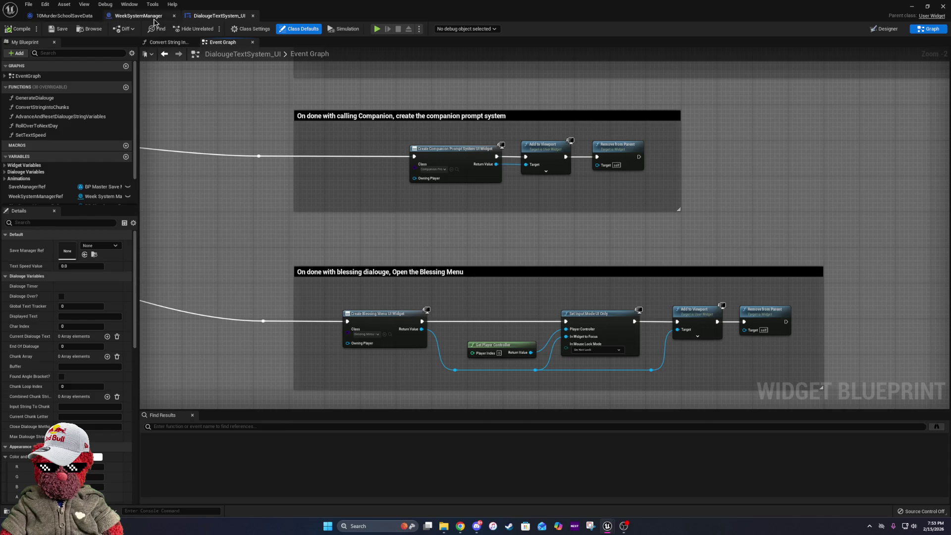
Show WeekSystemManager's Event Graph alone, closing the two extra graph tabs.
left_click(128, 20)
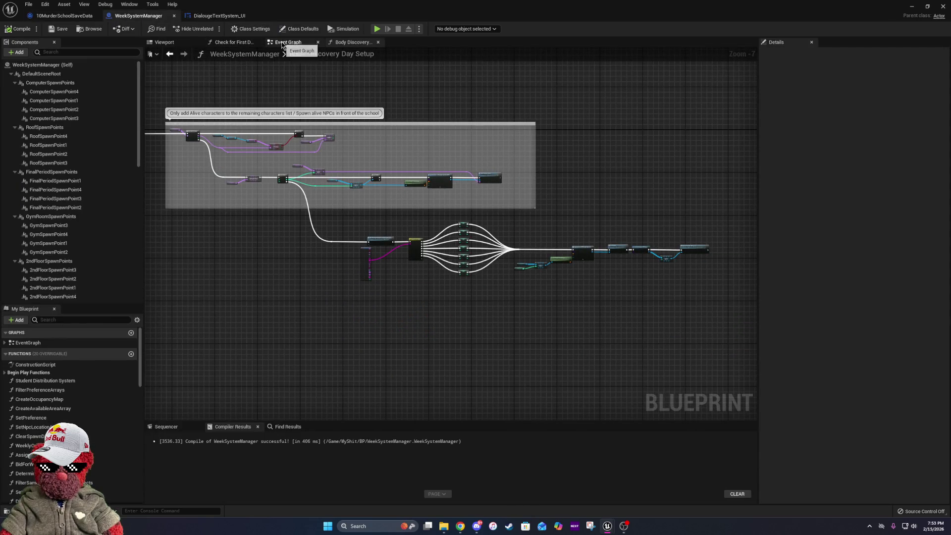
left_click(287, 42)
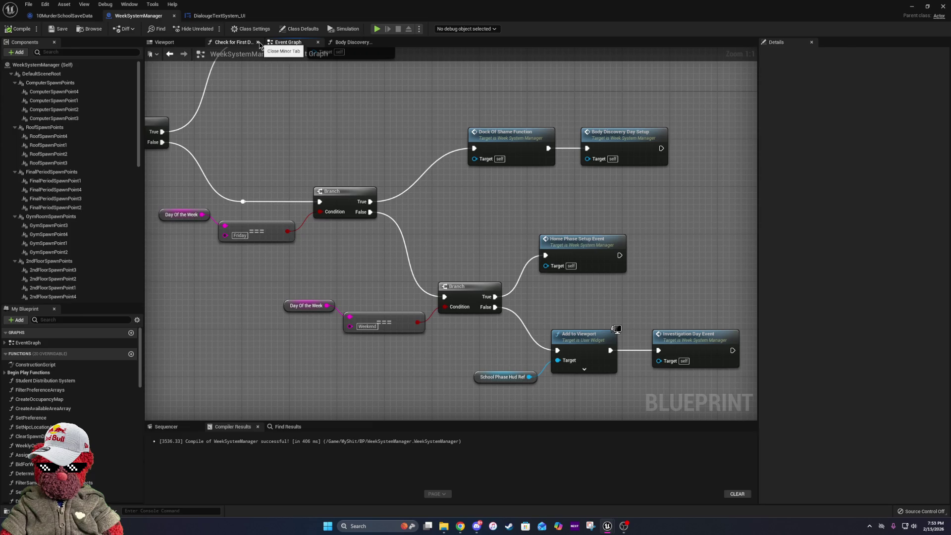
left_click(258, 42)
left_click(319, 42)
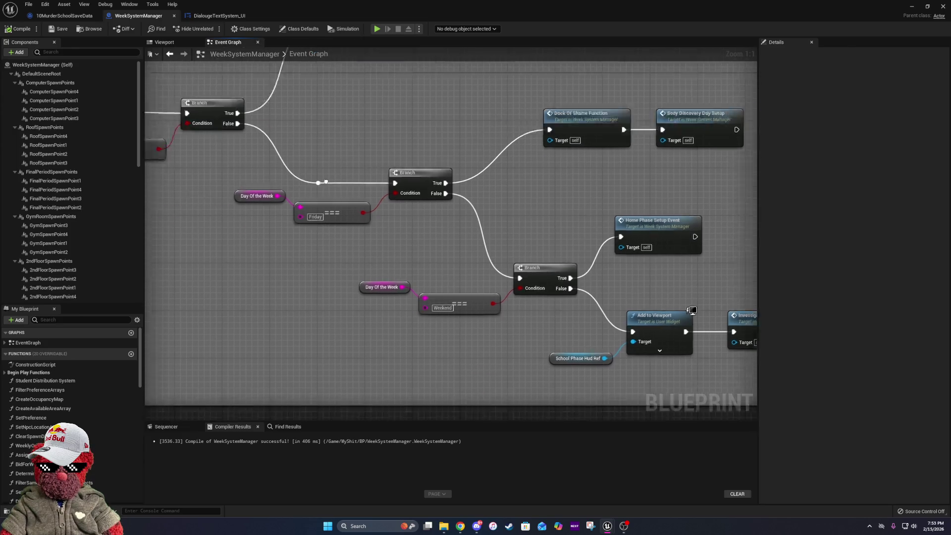
scroll(423, 179, "down", 5)
mouse_move(551, 219)
left_mouse_down()
mouse_move(475, 244)
mouse_move(531, 232)
left_mouse_up()
Pan past the Set Actor Location chain and widen the crime generator comment box.
scroll(258, 220, "up", 3)
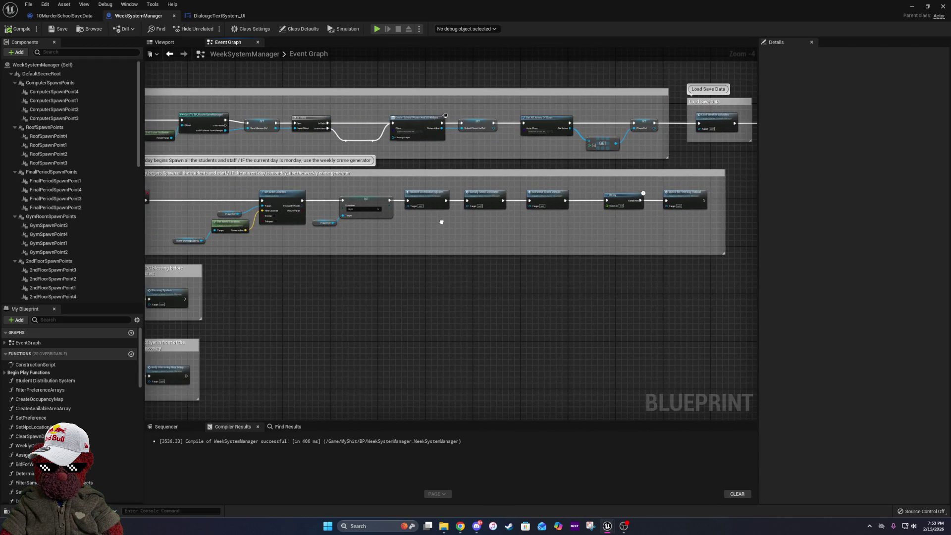
scroll(183, 210, "up", 2)
left_click_drag(184, 209, 286, 216)
scroll(287, 217, "down", 5)
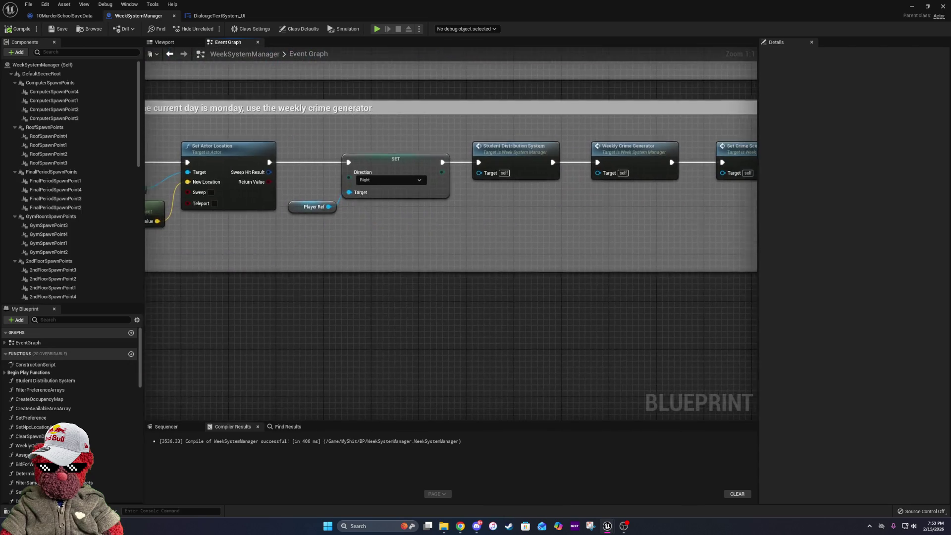
left_click_drag(492, 243, 275, 220)
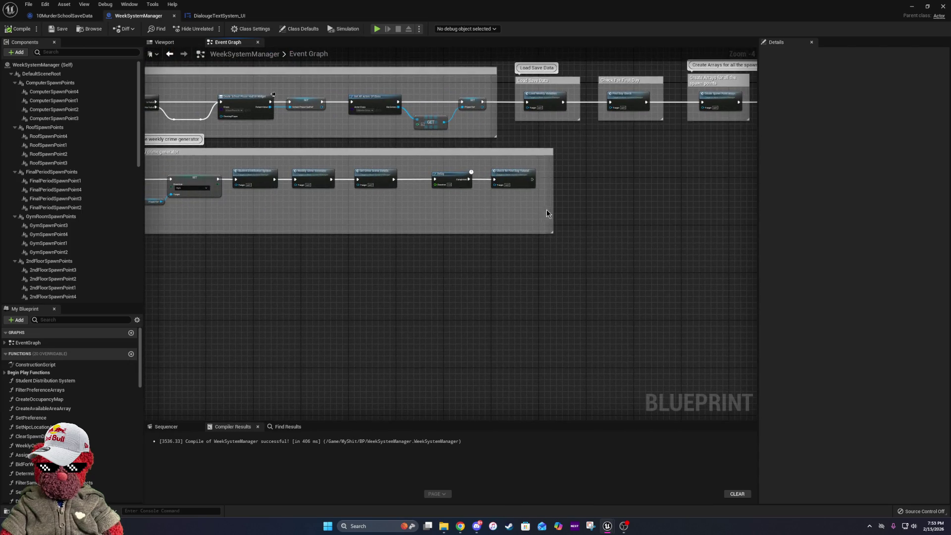
left_click_drag(553, 209, 600, 216)
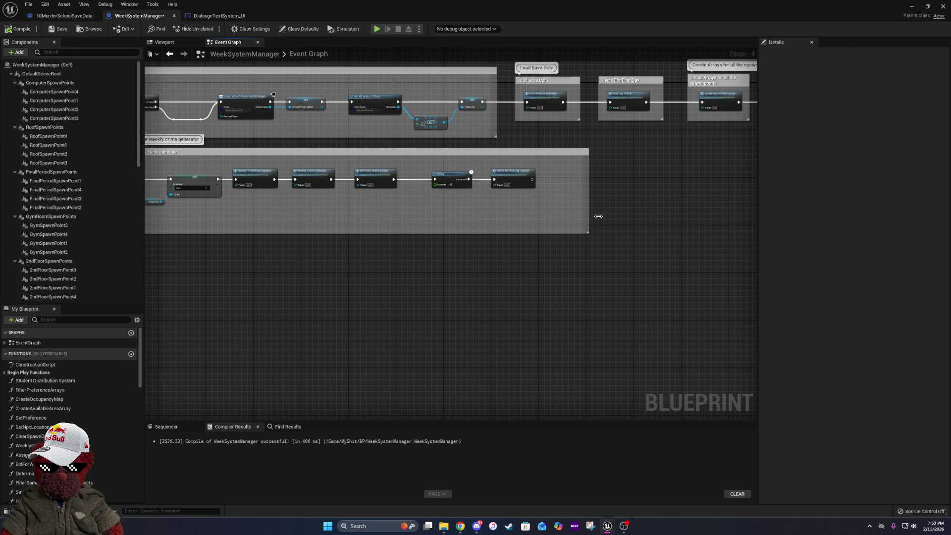
Move the Player Starting Spawn 2 node up and to the right.
scroll(592, 218, "down", 2)
scroll(169, 195, "up", 2)
scroll(169, 193, "up", 5)
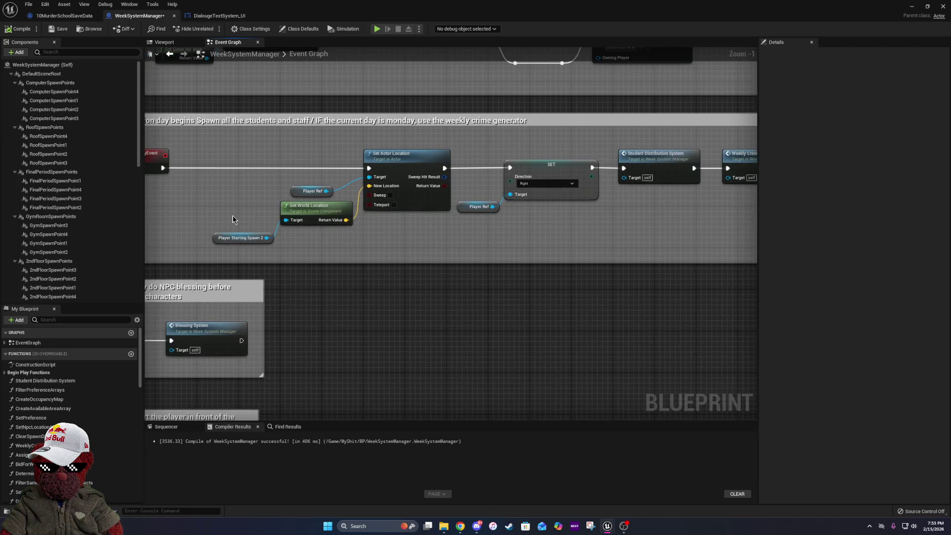
left_click_drag(245, 238, 249, 229)
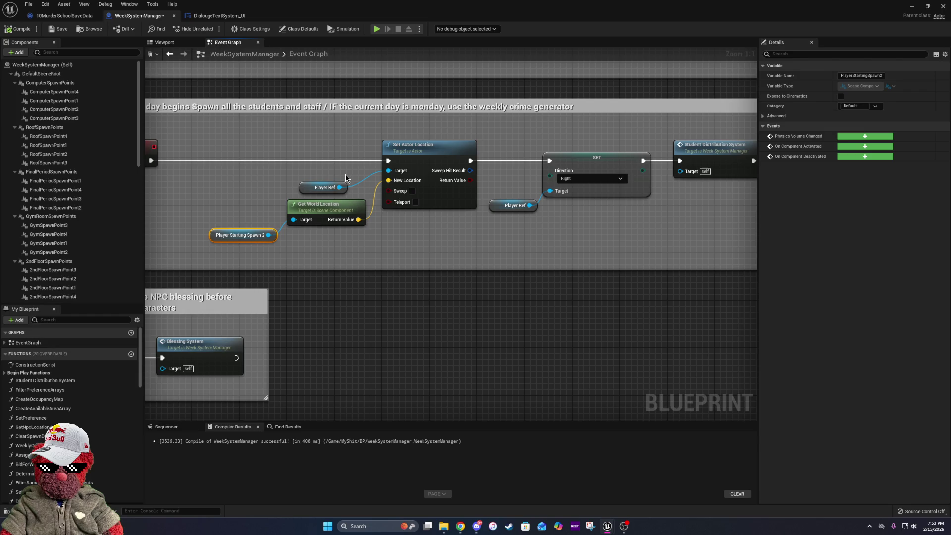
scroll(353, 177, "down", 3)
scroll(296, 175, "down", 2)
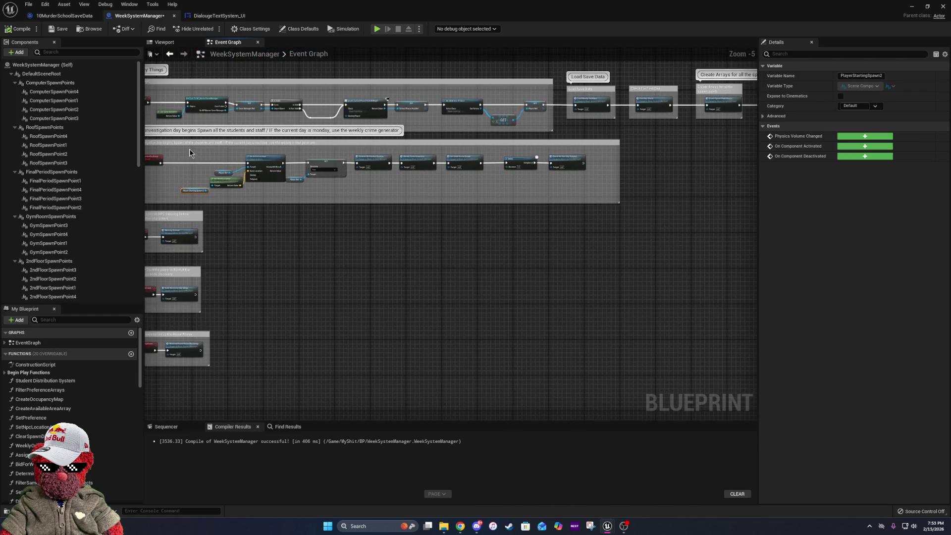
Shift the investigation-day comment's nodes to the right and deselect them.
left_click_drag(196, 169, 652, 209)
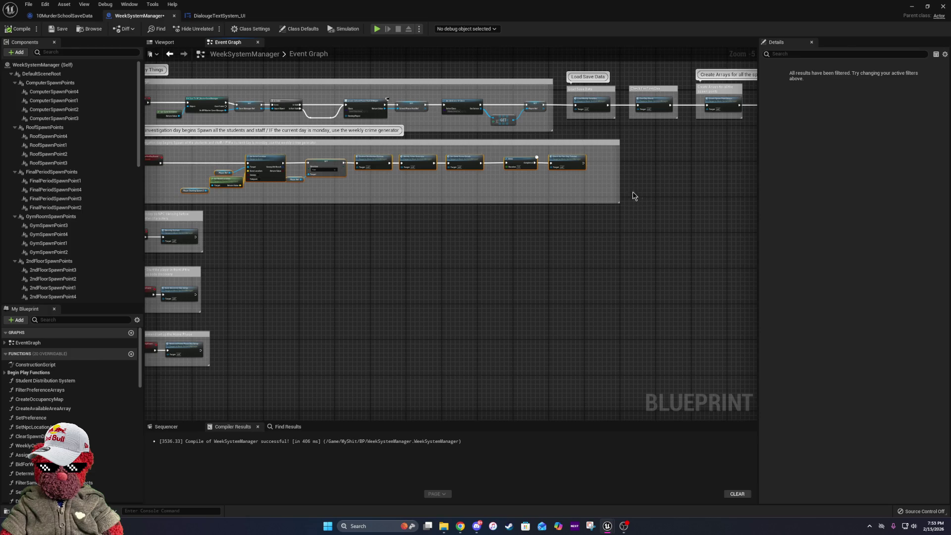
scroll(584, 165, "up", 6)
left_click_drag(557, 159, 604, 160)
left_click_drag(297, 229, 492, 257)
left_click(245, 198)
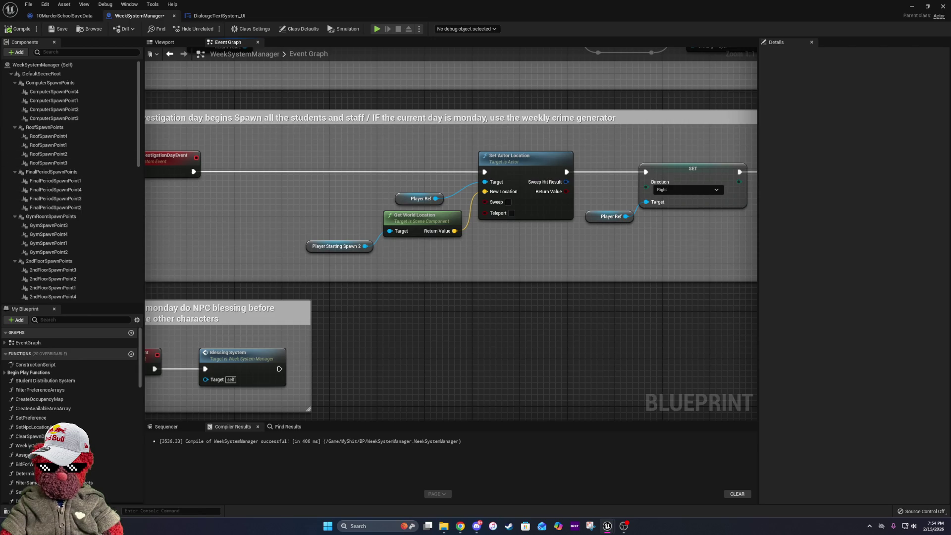
Nudge the InvestigationDayEvent node slightly left within its comment box and deselect it.
key("alt+Tab")
left_click_drag(224, 228, 343, 256)
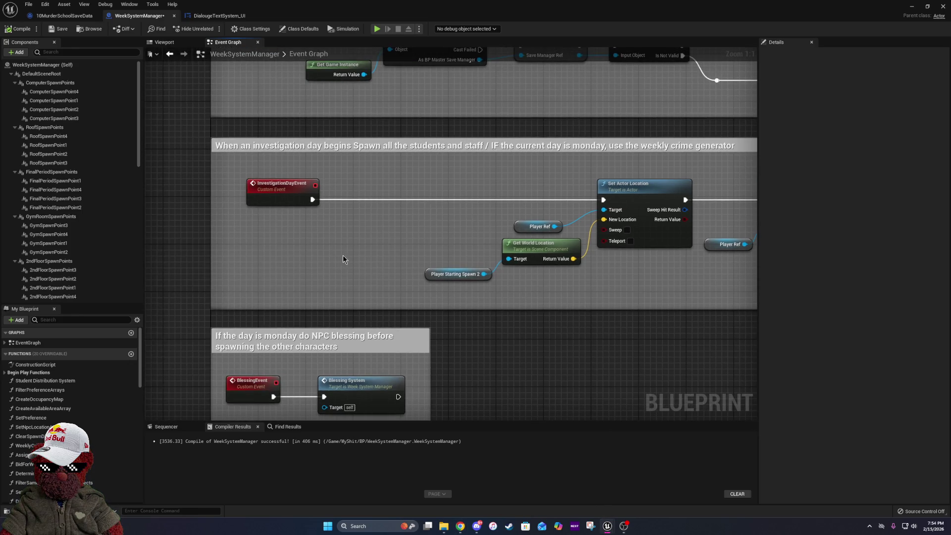
left_click_drag(269, 194, 257, 194)
left_click(297, 230)
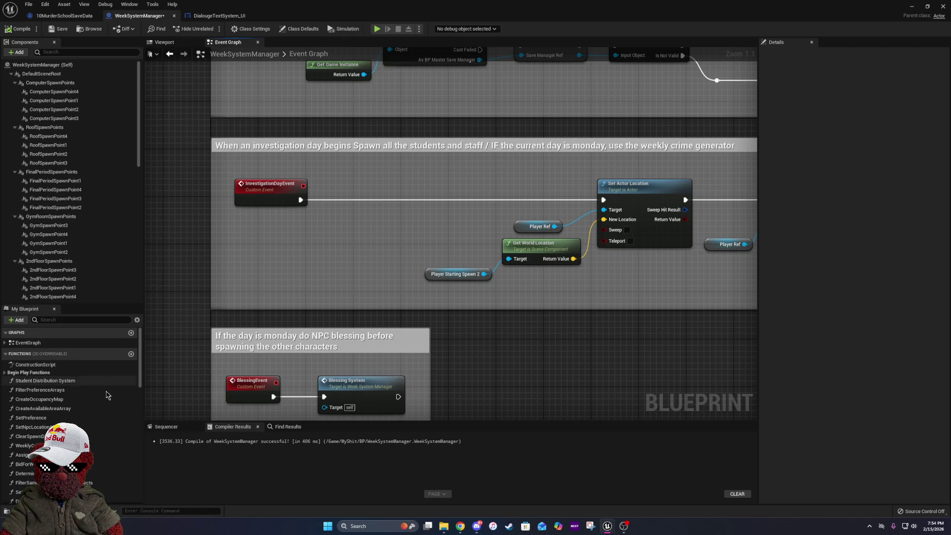
scroll(93, 395, "down", 5)
scroll(94, 389, "down", 10)
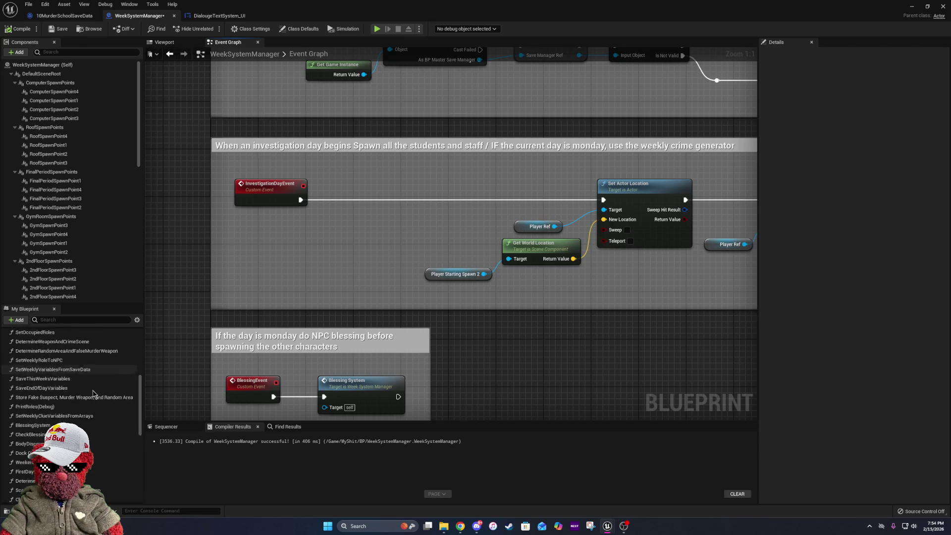
scroll(97, 379, "up", 15)
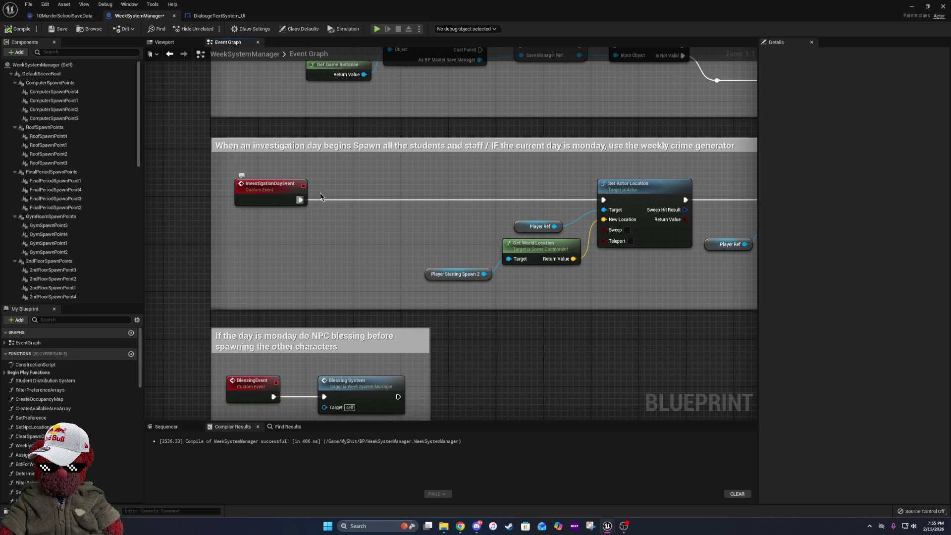
scroll(315, 196, "down", 5)
scroll(625, 272, "up", 2)
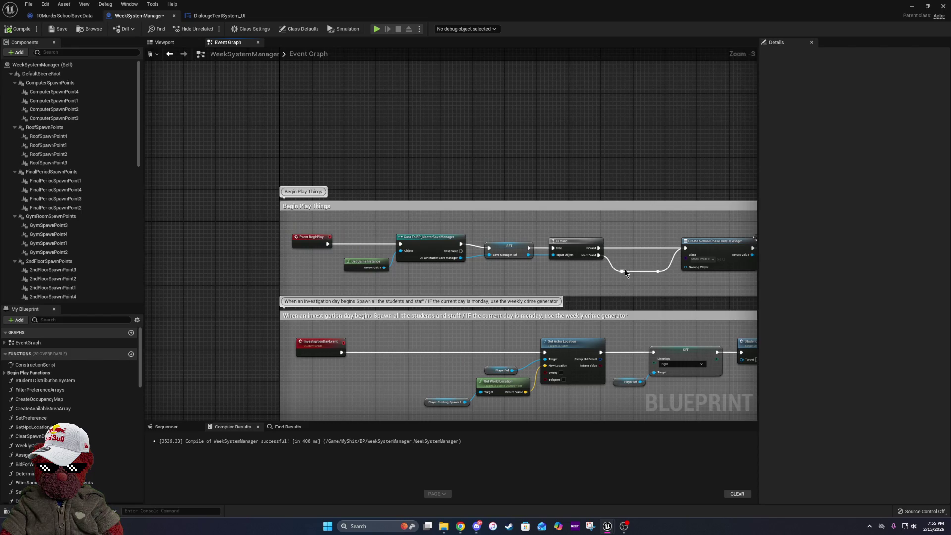
Move the Begin Play Things comment left, widen it, and restore the blueprint window to show the level editor.
left_click_drag(624, 270, 289, 193)
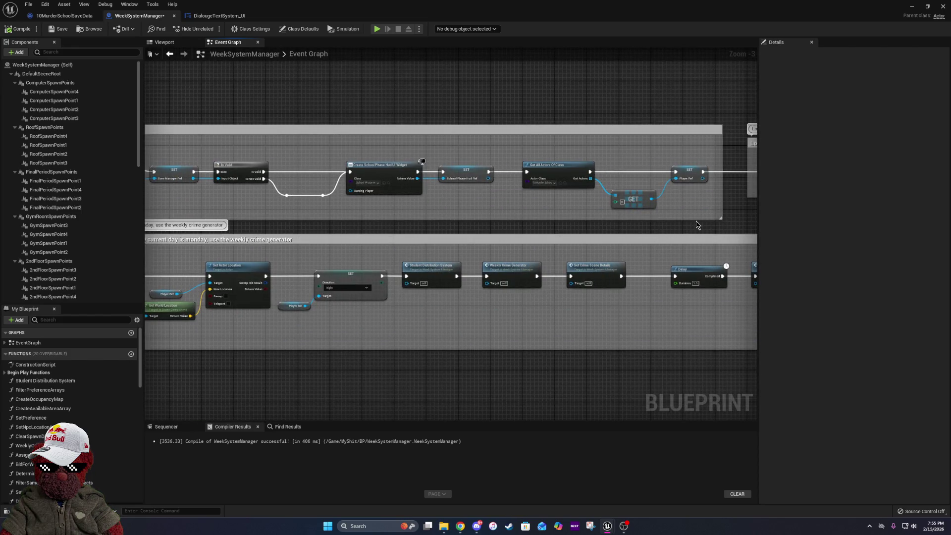
scroll(594, 208, "down", 3)
scroll(496, 188, "up", 3)
scroll(488, 182, "down", 3)
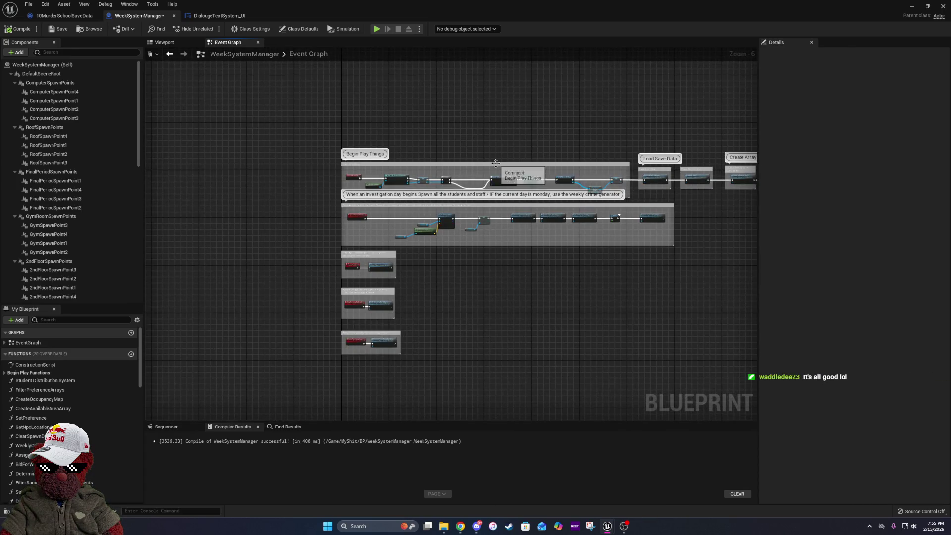
left_click_drag(496, 163, 437, 167)
scroll(438, 167, "up", 7)
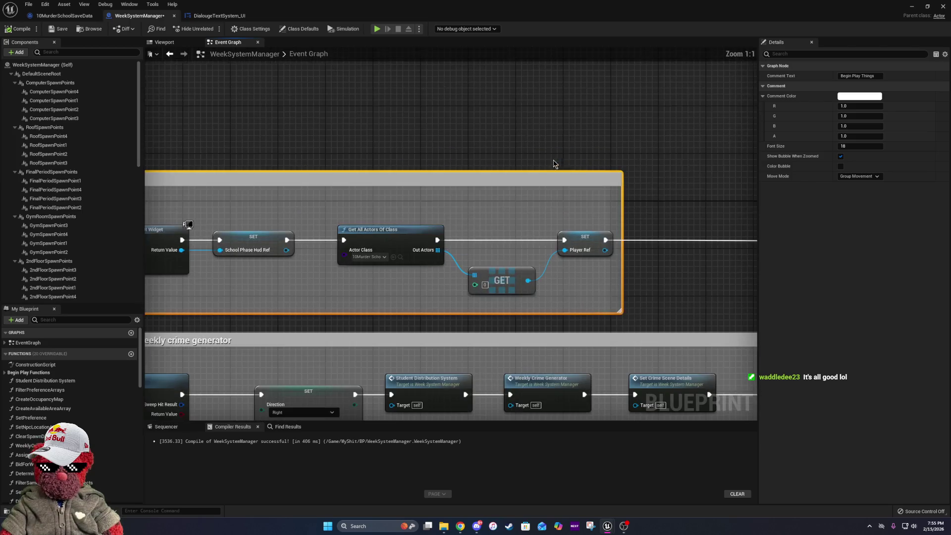
left_click_drag(378, 169, 564, 169)
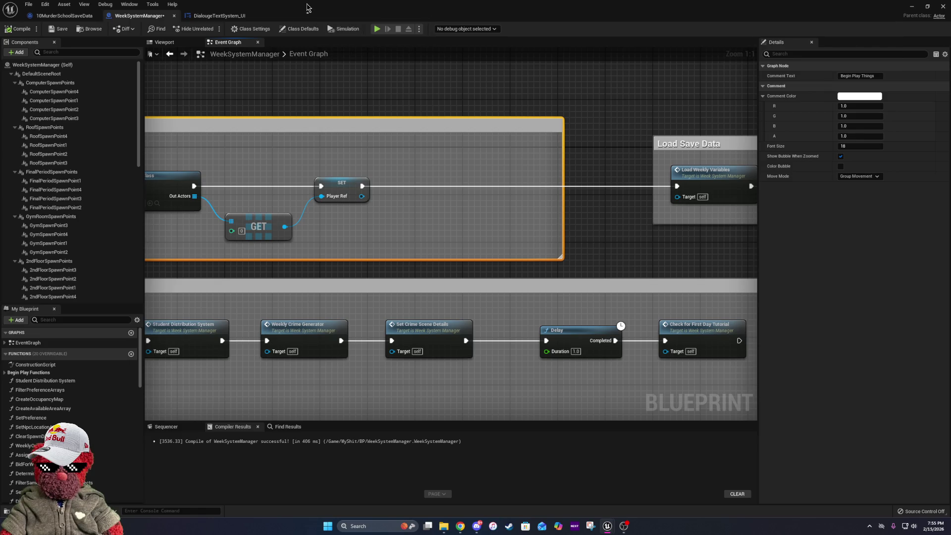
mouse_move(306, 7)
left_mouse_down()
mouse_move(493, 113)
mouse_move(514, 168)
mouse_move(508, 159)
mouse_move(495, 169)
left_mouse_up()
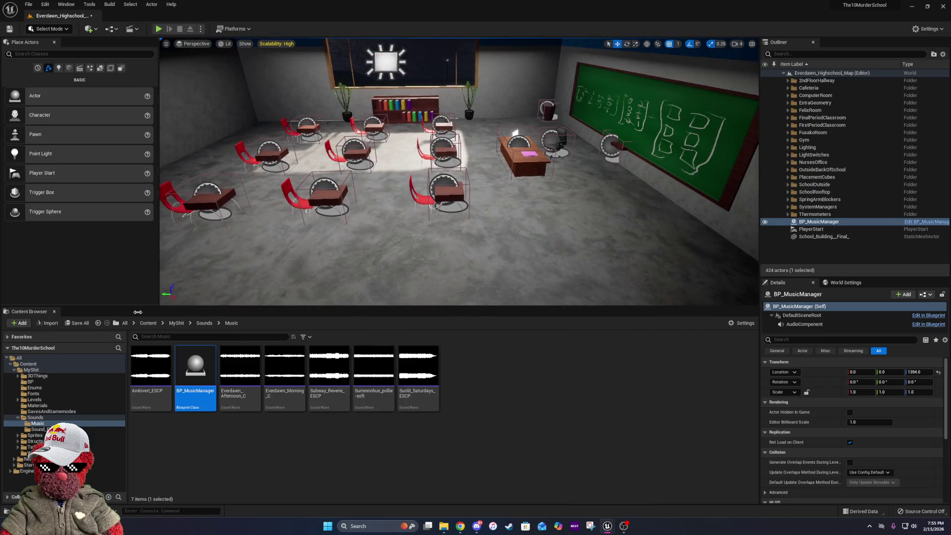
Browse through MyShit > StructsAndDataTables to the DataTableBPs folder.
left_click(177, 323)
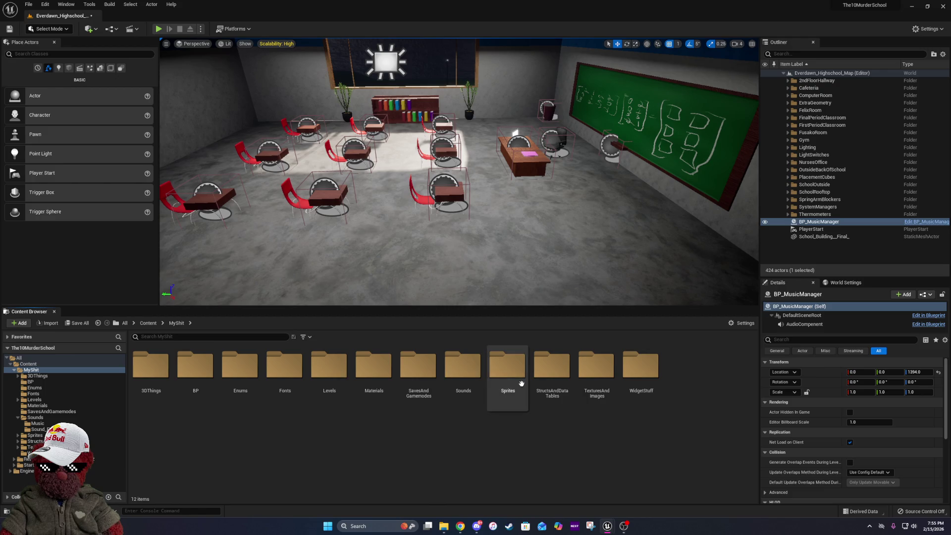
double_click(539, 384)
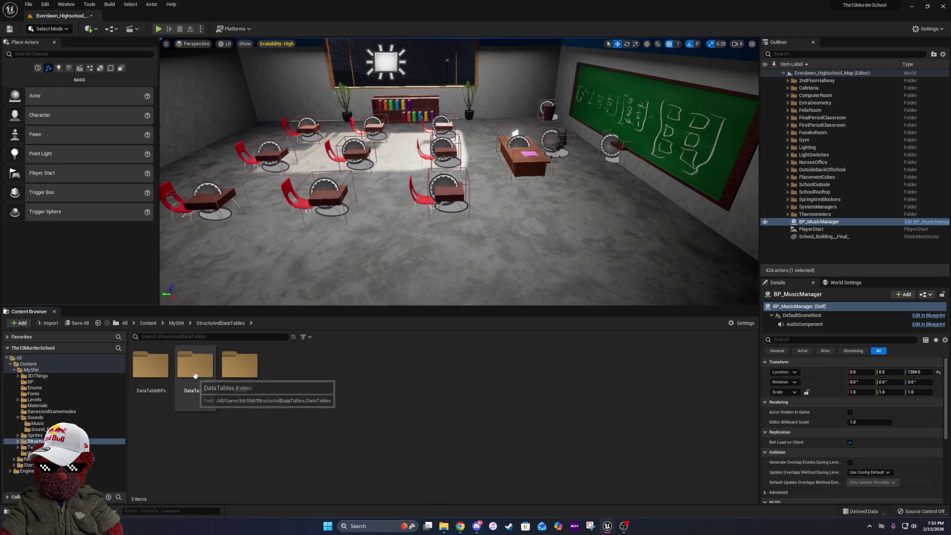
left_click(177, 323)
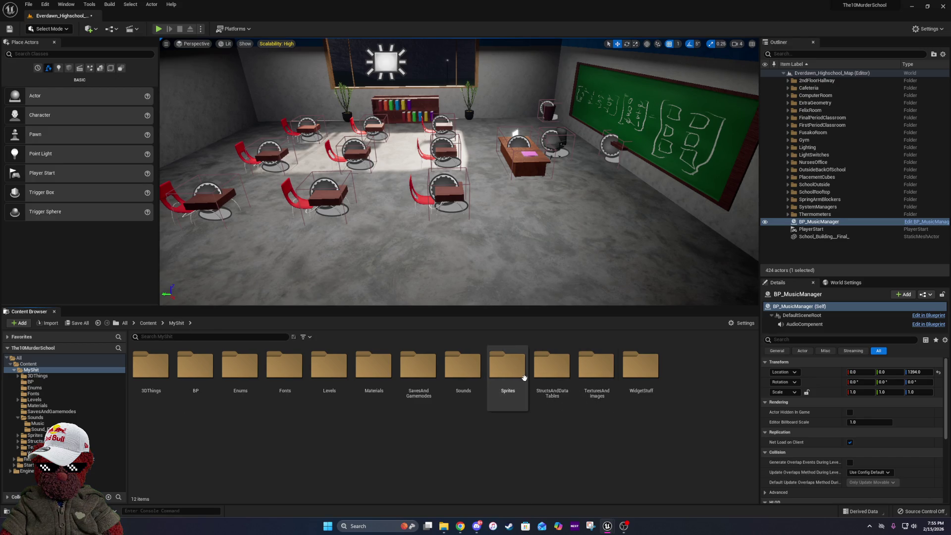
double_click(193, 379)
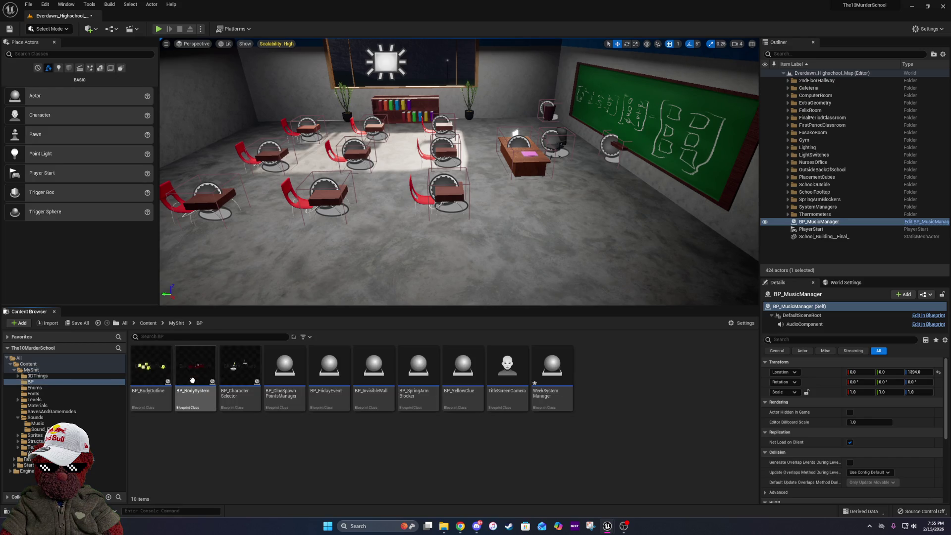
left_click(177, 323)
double_click(565, 384)
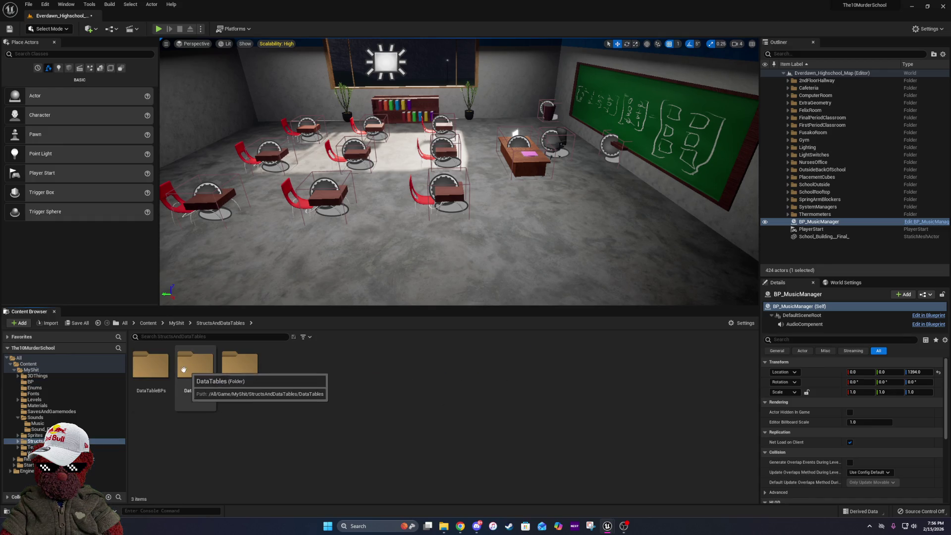
double_click(148, 369)
Place a BP_Clue actor by the classroom desk at -98, 816, 46 and rotate it.
mouse_move(233, 383)
left_mouse_down()
mouse_move(538, 218)
mouse_move(545, 197)
left_mouse_up()
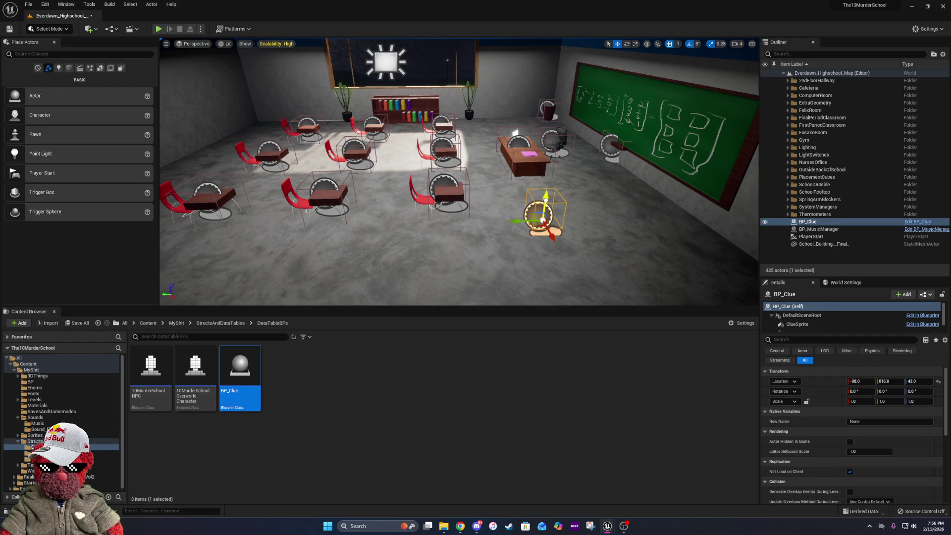
key("e")
mouse_move(560, 243)
left_mouse_down()
mouse_move(585, 246)
mouse_move(585, 213)
left_mouse_up()
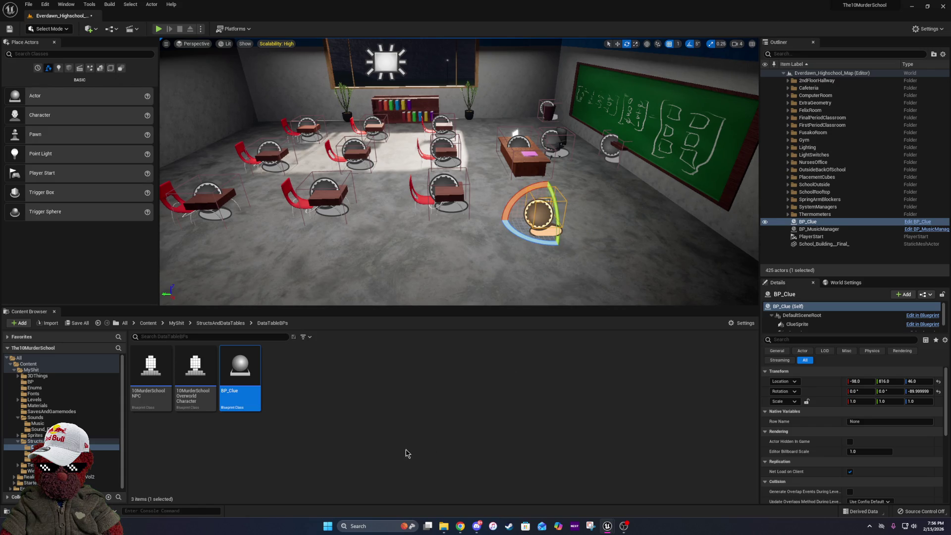
Open StructsAndDataTables > DataTables and select the ClueDataTable asset.
left_click(177, 323)
double_click(560, 377)
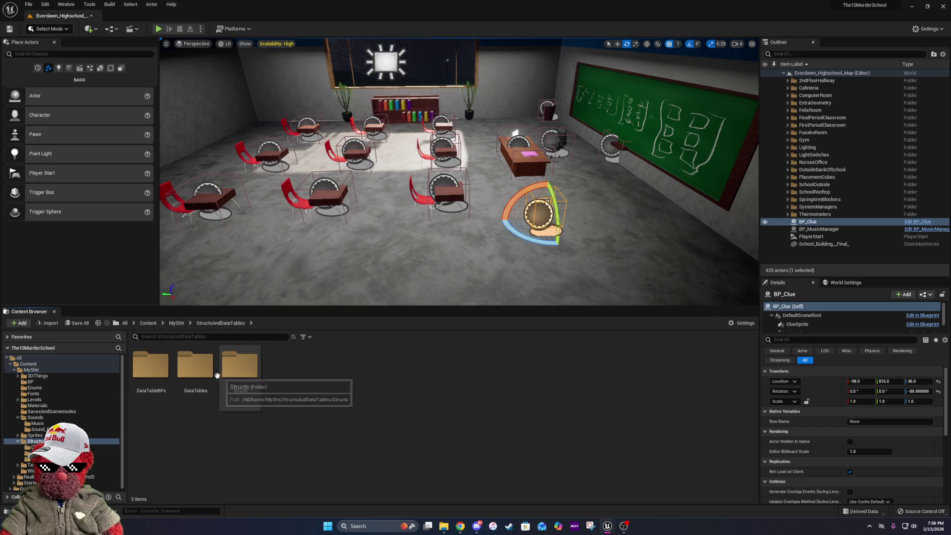
double_click(196, 367)
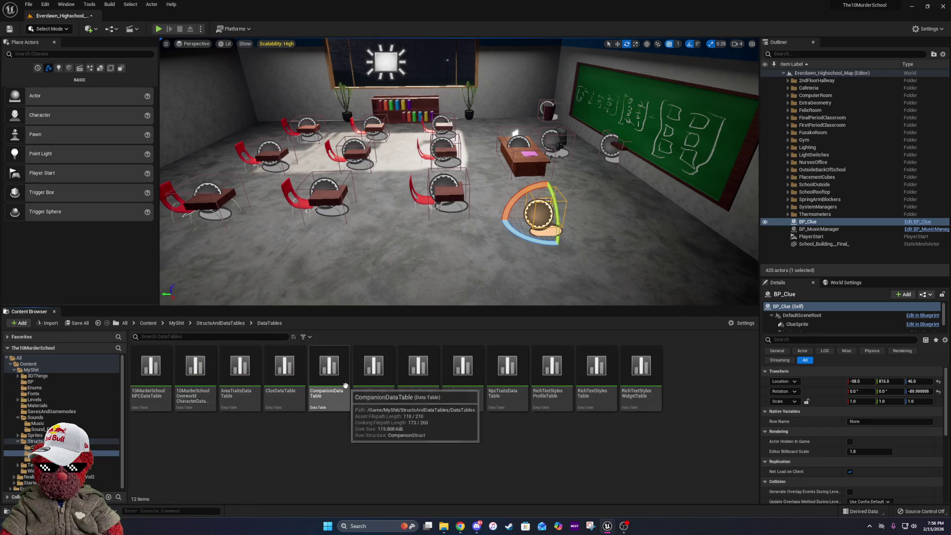
left_click(300, 386)
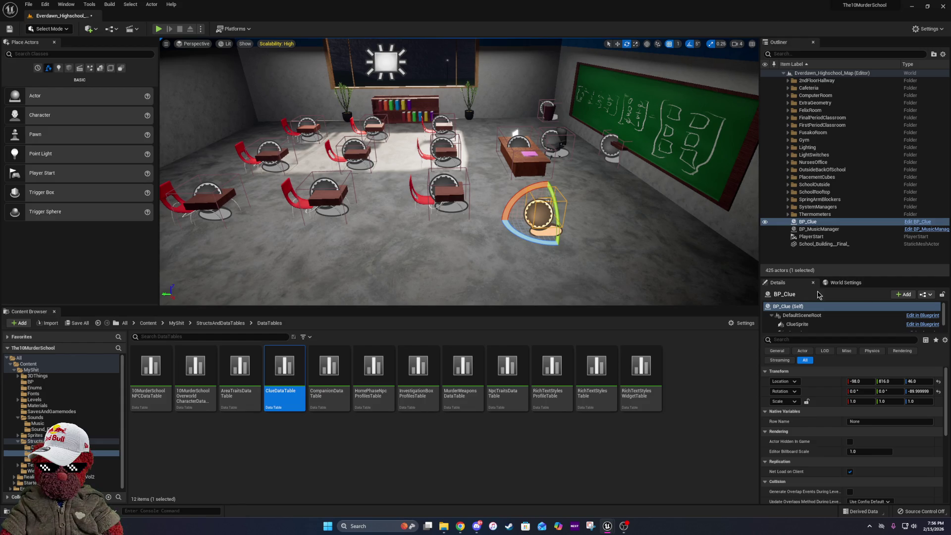
Set the placed BP_Clue's Row Name to the clue entry matching 'Cl_Hw' and save the level.
left_click(870, 422)
type("CL")
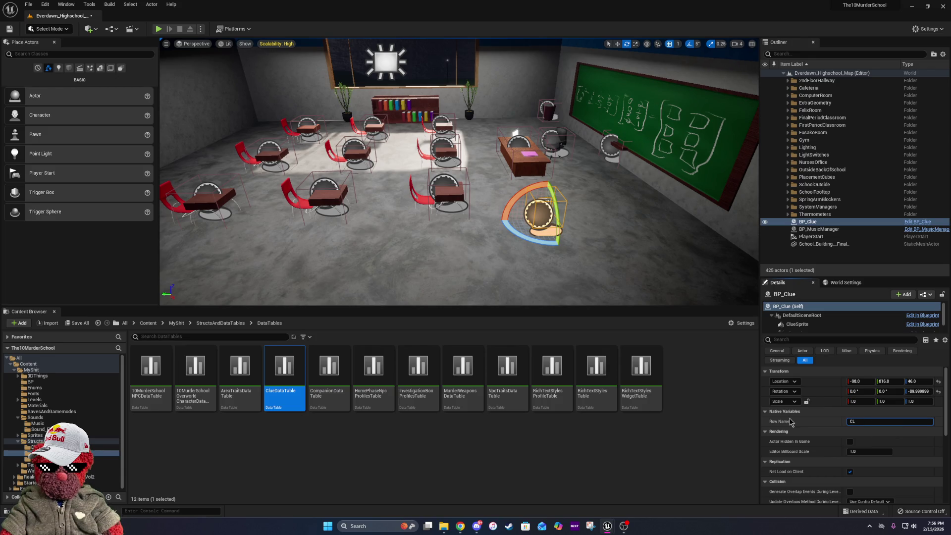
type("Cl_Hall")
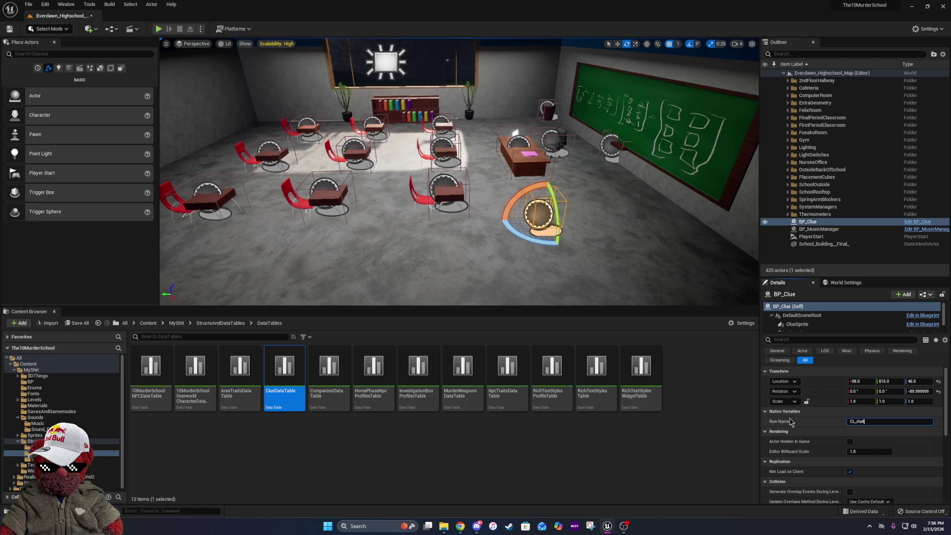
type("w")
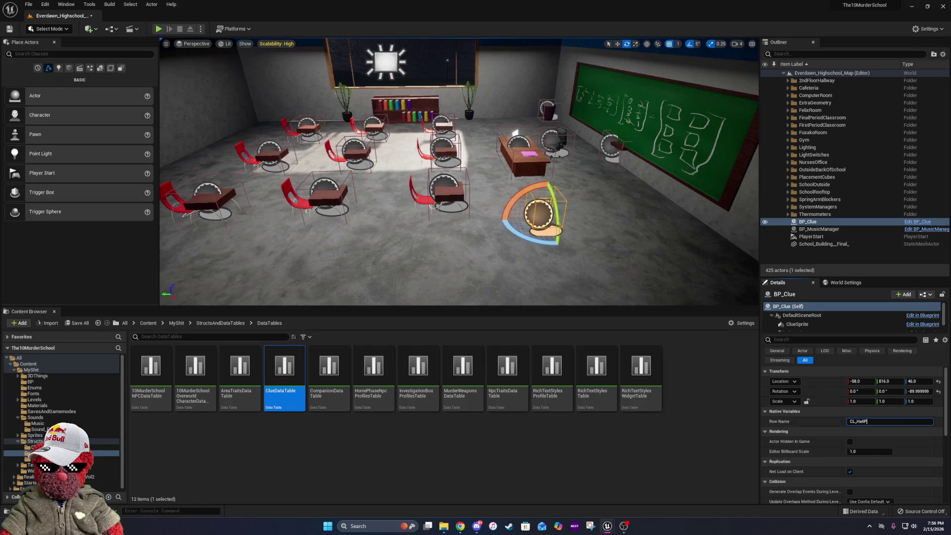
key("Return")
left_click(10, 29)
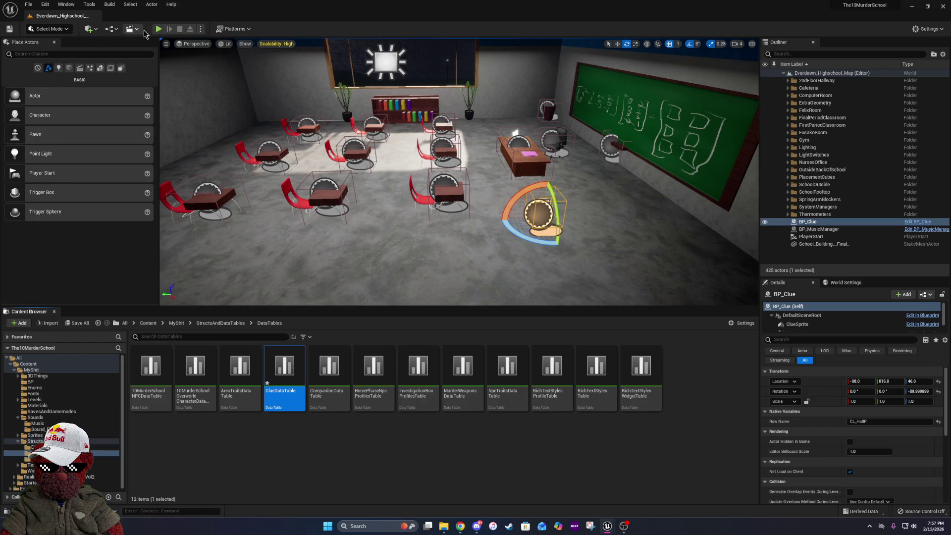
Start a play-test, stop and relaunch it, pick a blessing target, and begin Fate's tutorial.
left_click(158, 29)
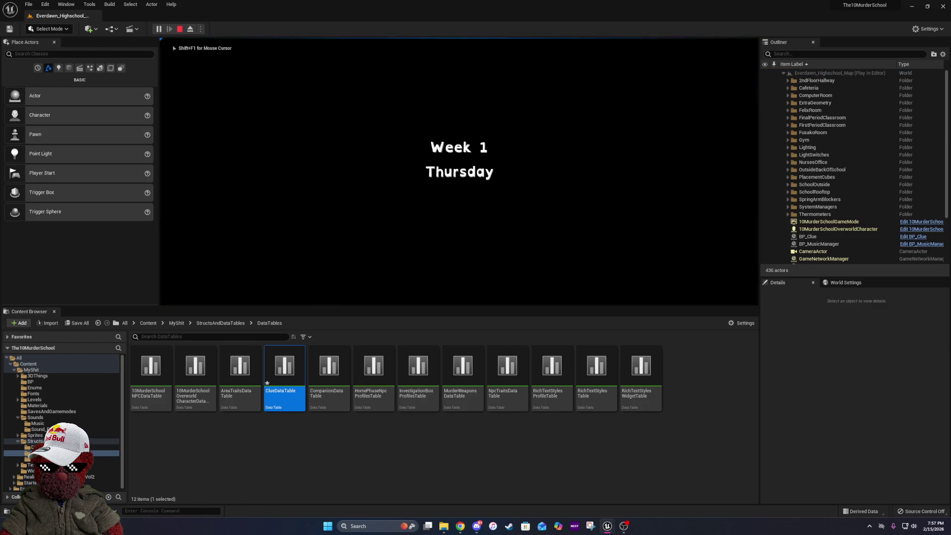
key("Escape")
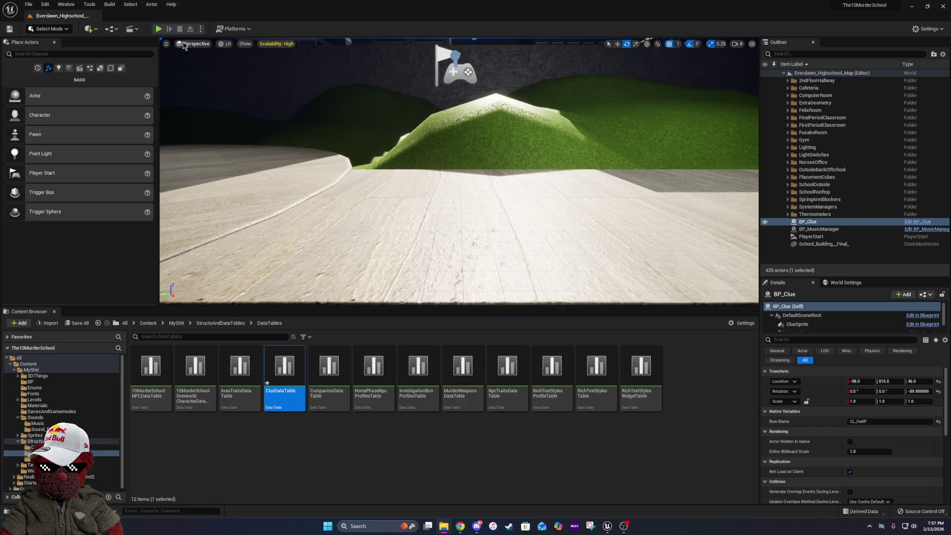
left_click(158, 28)
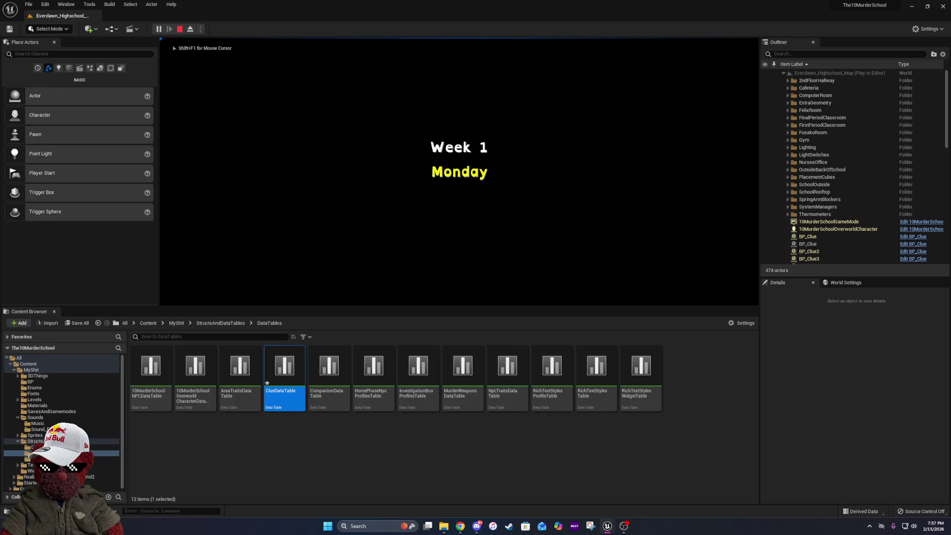
key("e")
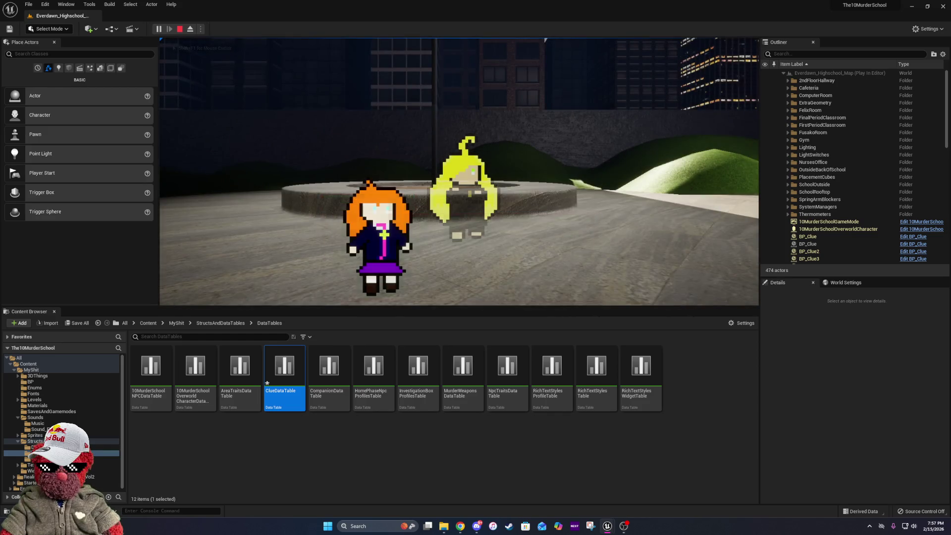
left_click(630, 209)
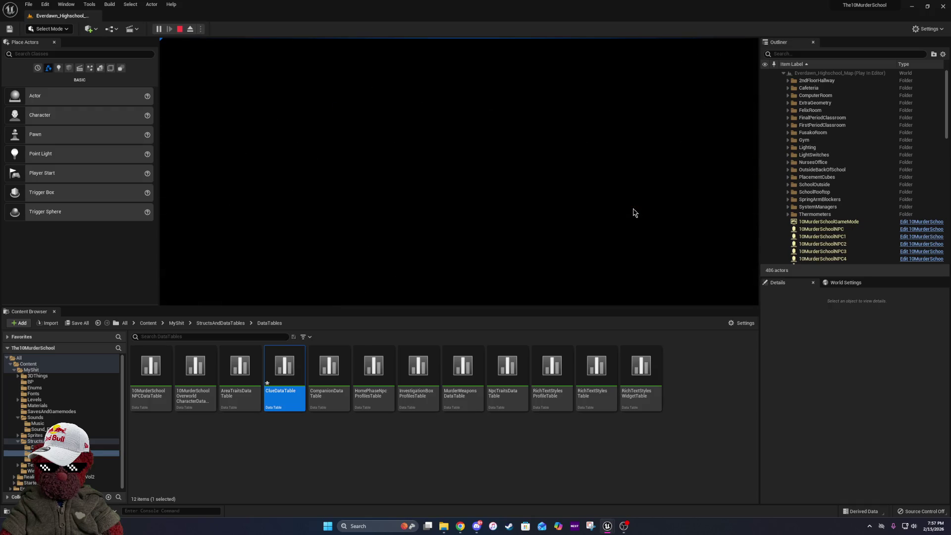
key("e")
key("e")
key("e")
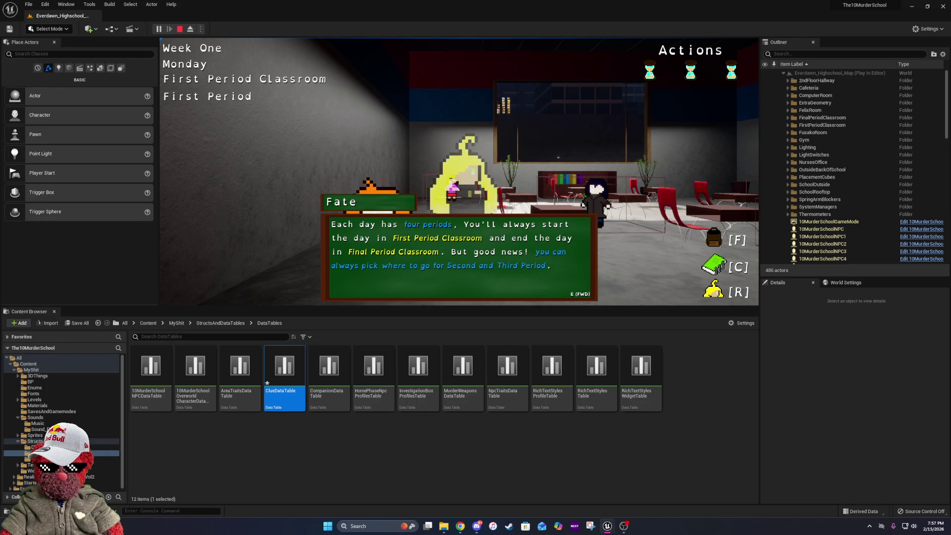
Advance through Fate's tutorial dialogue until it ends and the player is free.
key("e")
key("e")
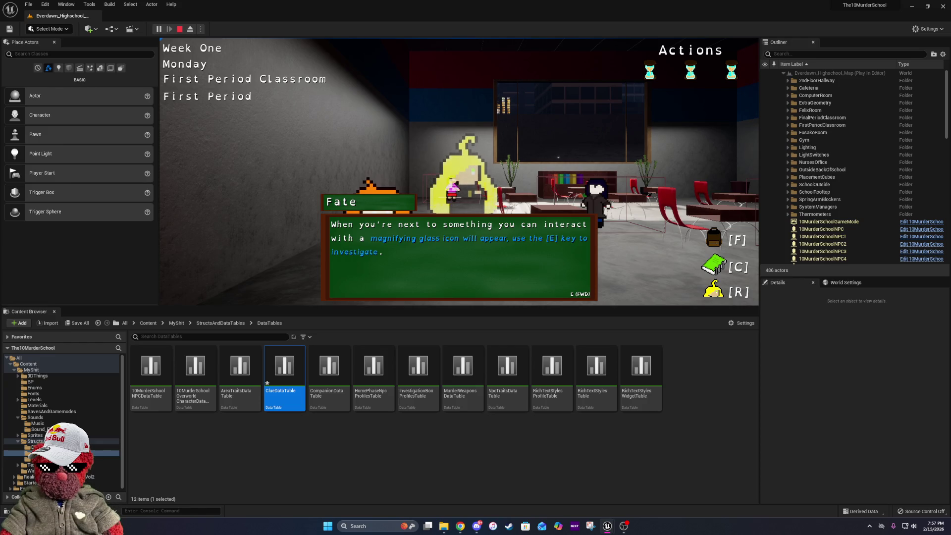
key("e")
key("e")
key("e")
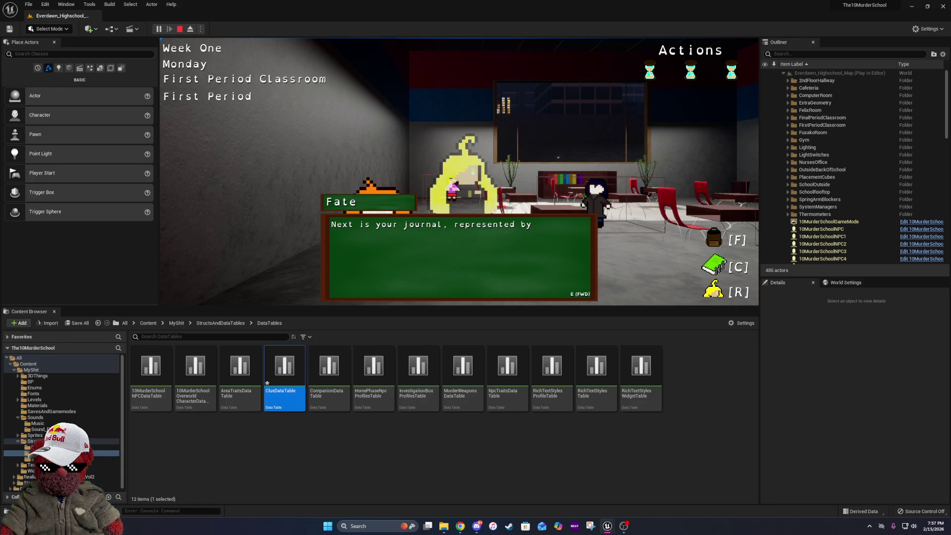
key("e")
key("e")
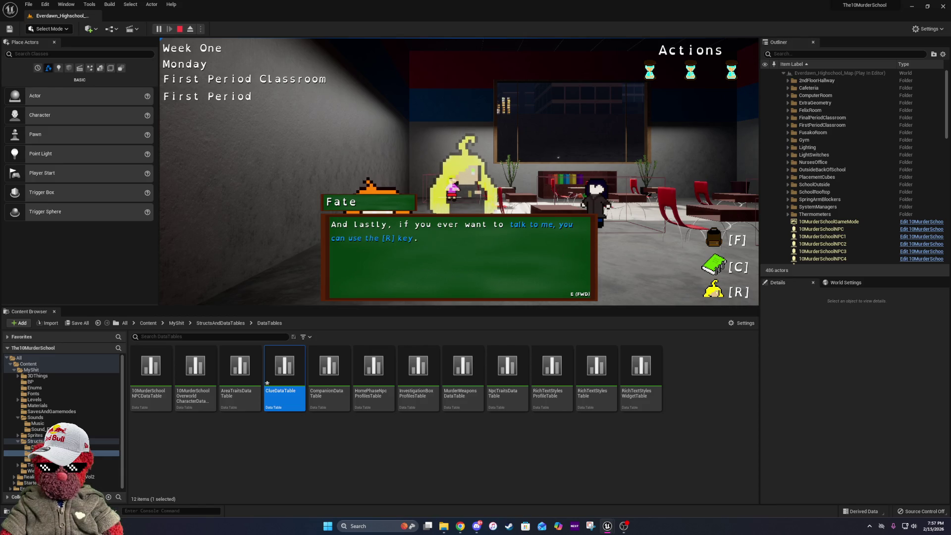
key("e")
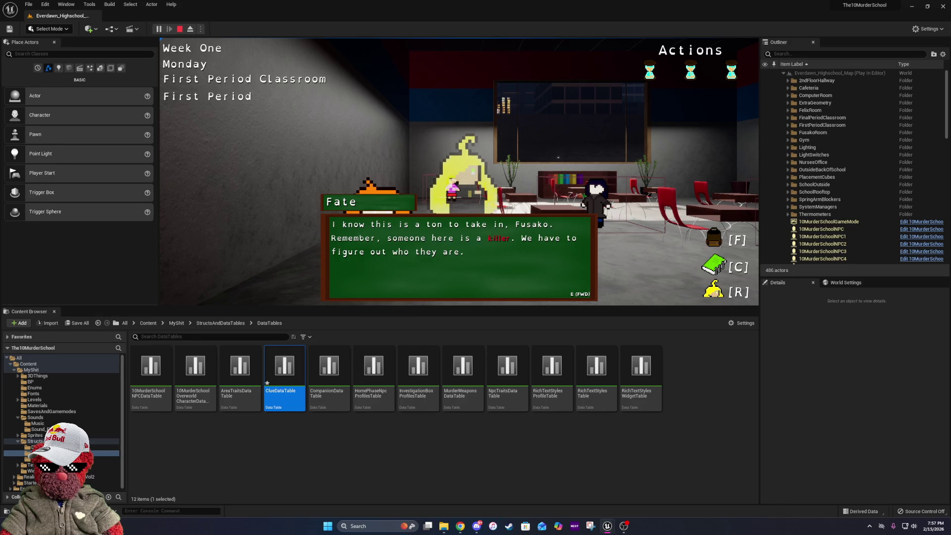
key("e")
key("e")
key("e")
key("e")
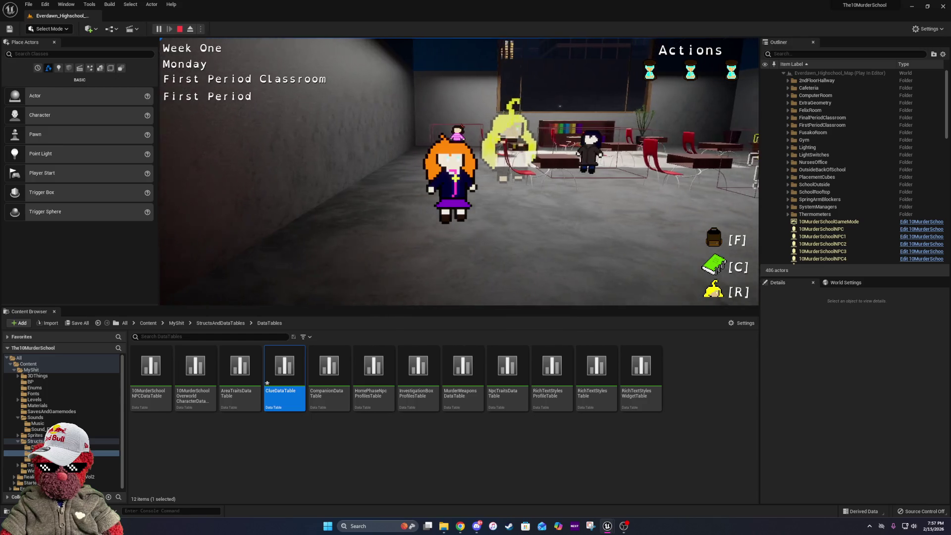
Walk to the clue by the chalkboard, read Fate's explanation, and keep the Hall Pass in slot one.
key("w")
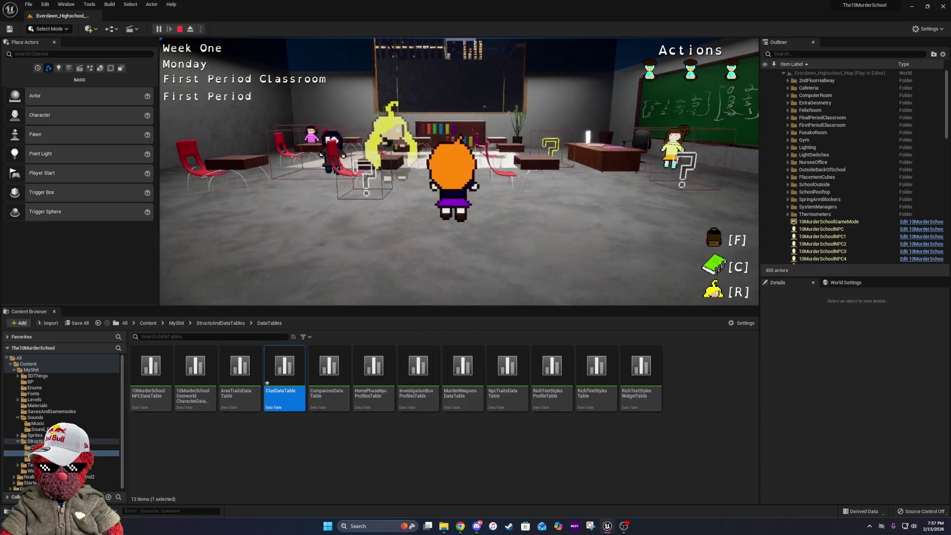
key("e")
key("e")
key("e")
key("e")
key("e")
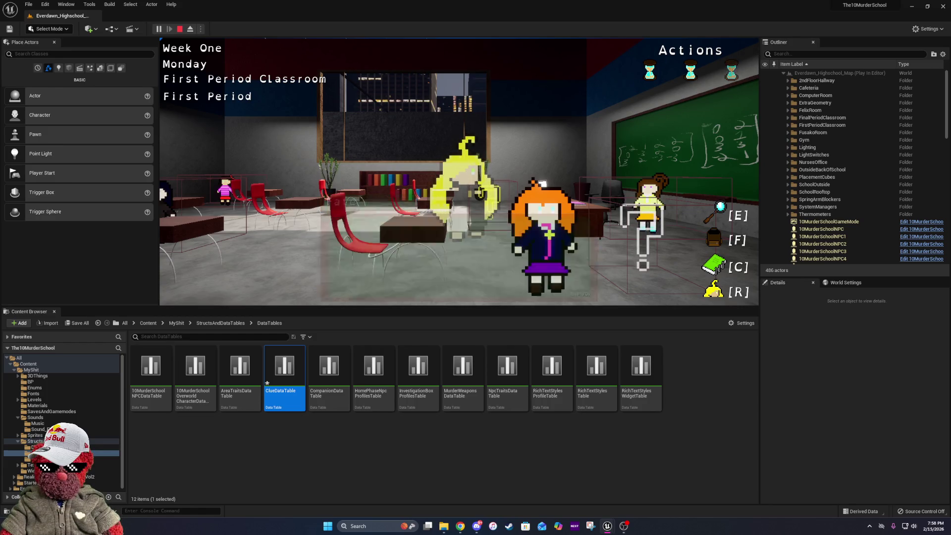
key("e")
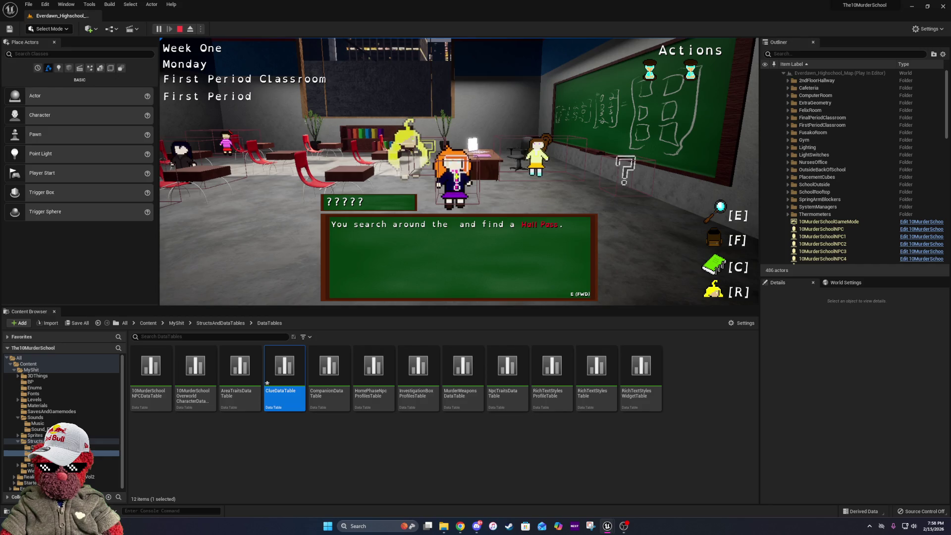
key("e")
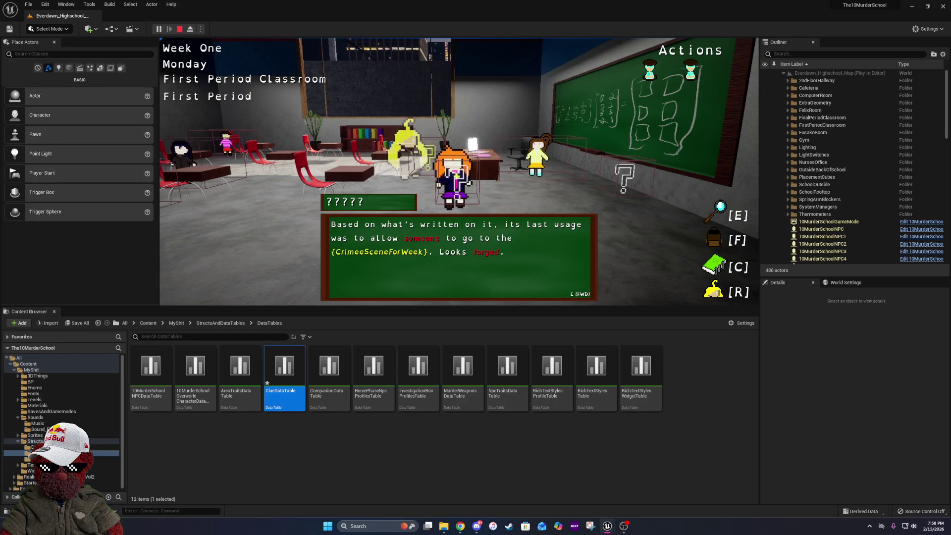
key("e")
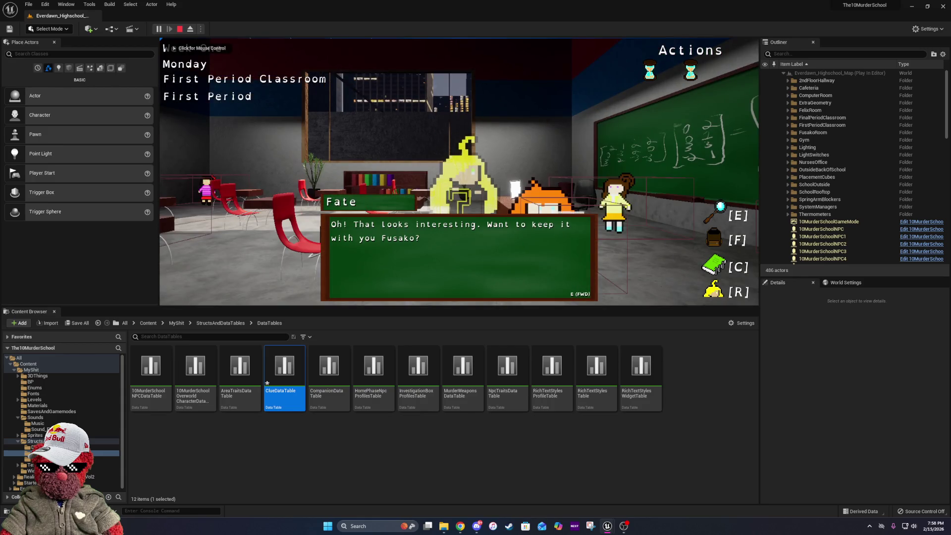
key("e")
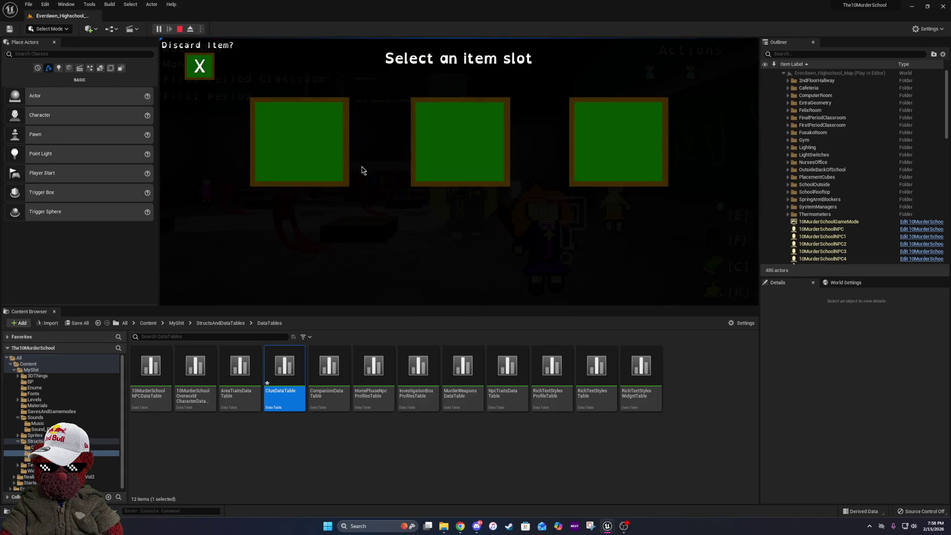
left_click(314, 155)
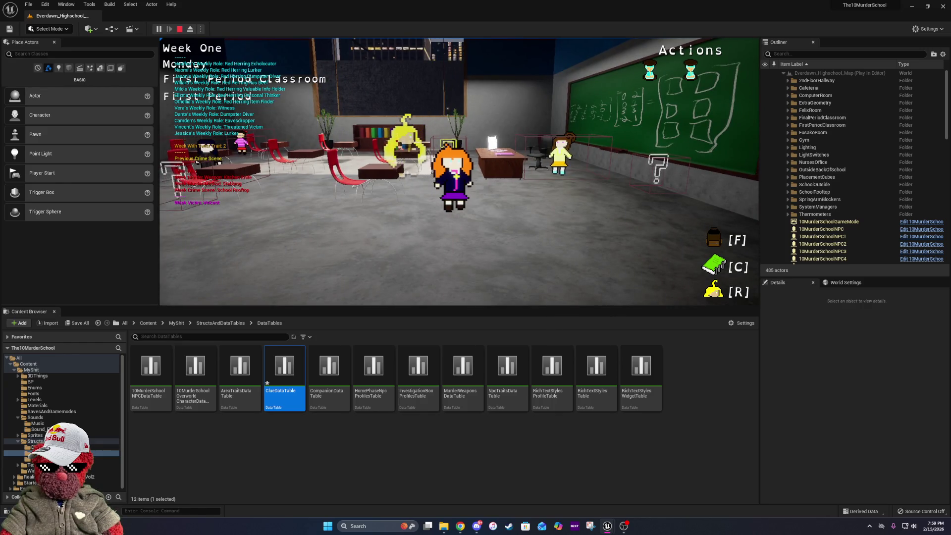
Stop the current play session and launch a fresh one from the toolbar.
key("Escape")
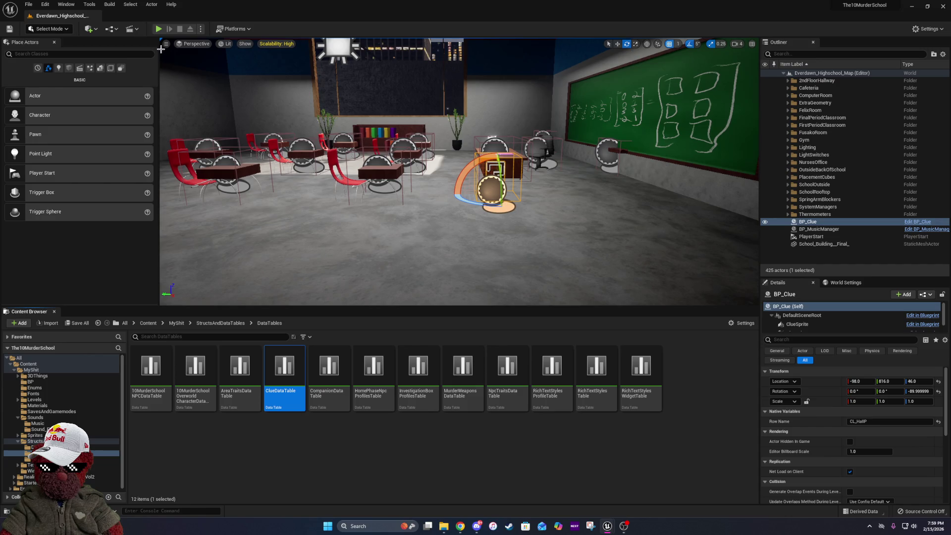
left_click(158, 29)
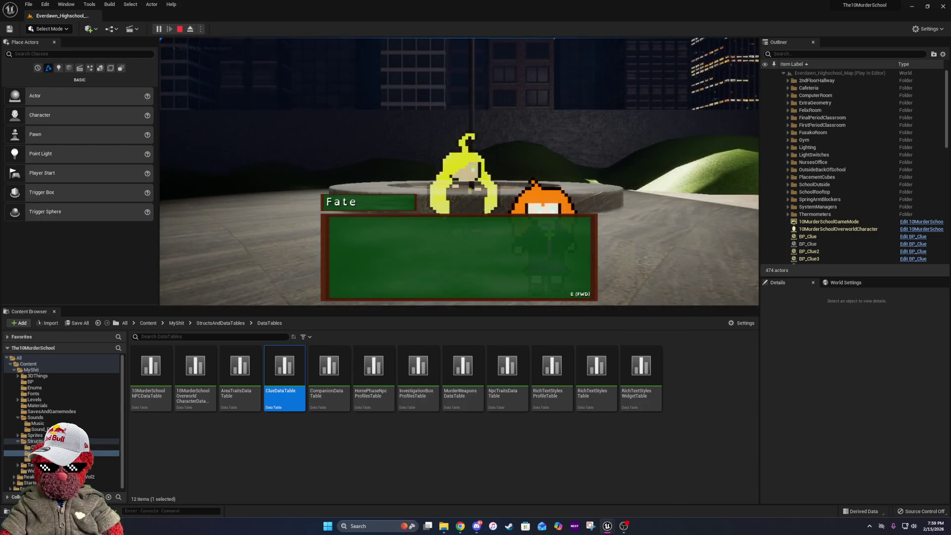
Pick a blessing target, collect the Hall Pass clue, and check it in the inventory.
left_click(637, 208)
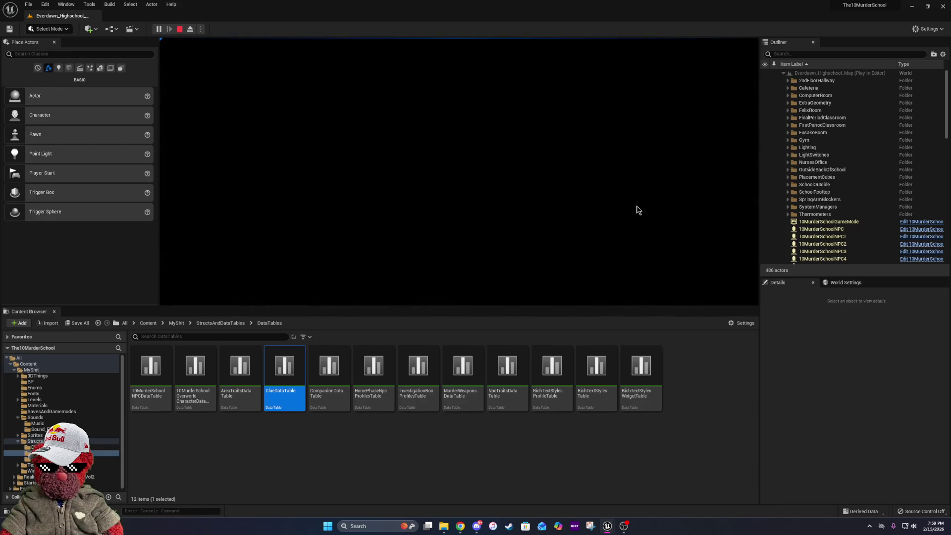
key("w")
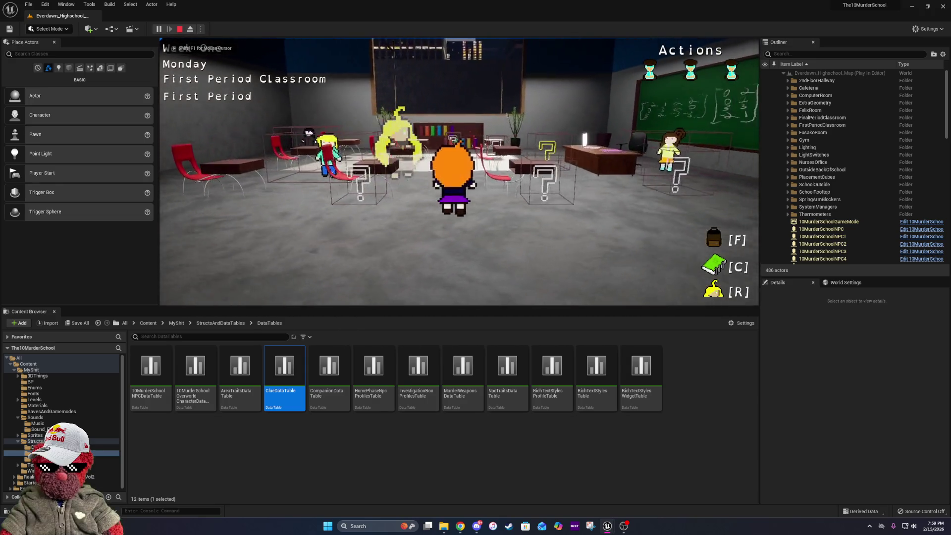
key("e")
key("e")
key("e")
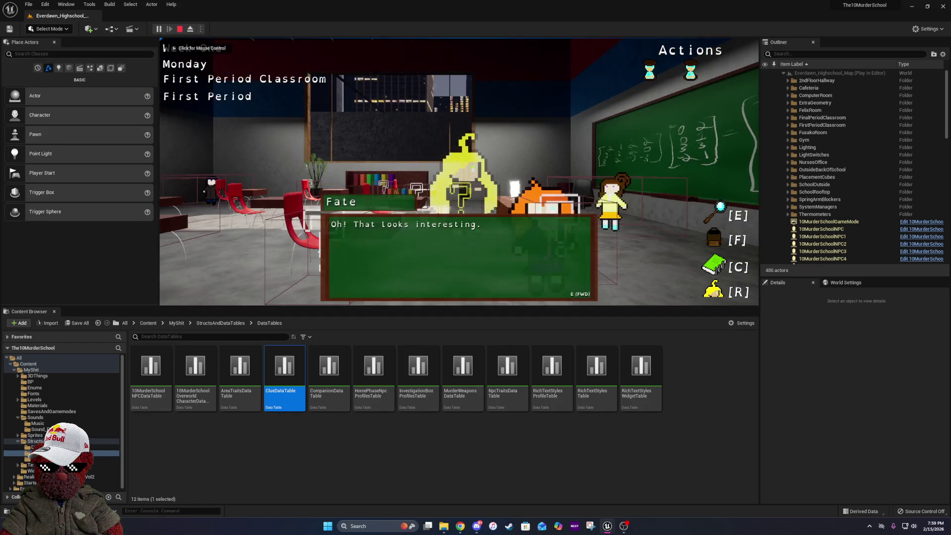
key("e")
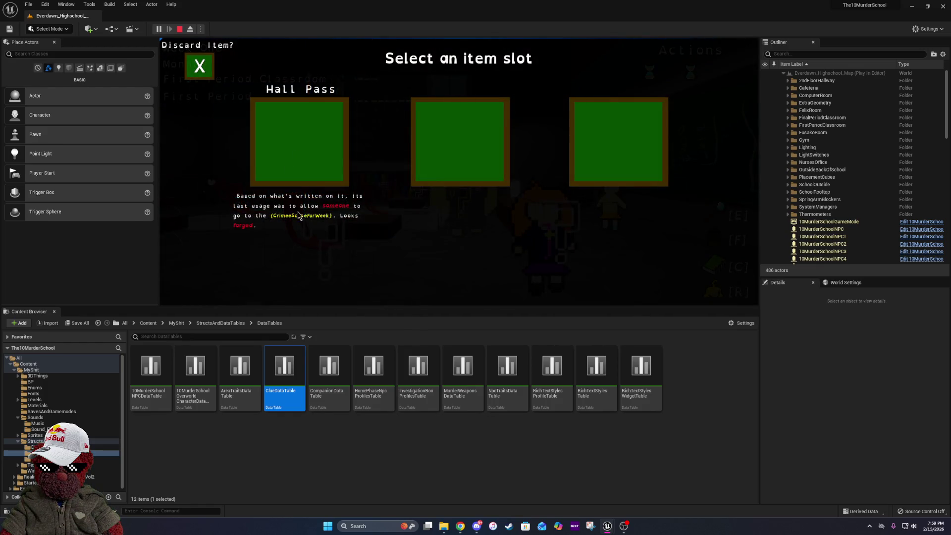
key("e")
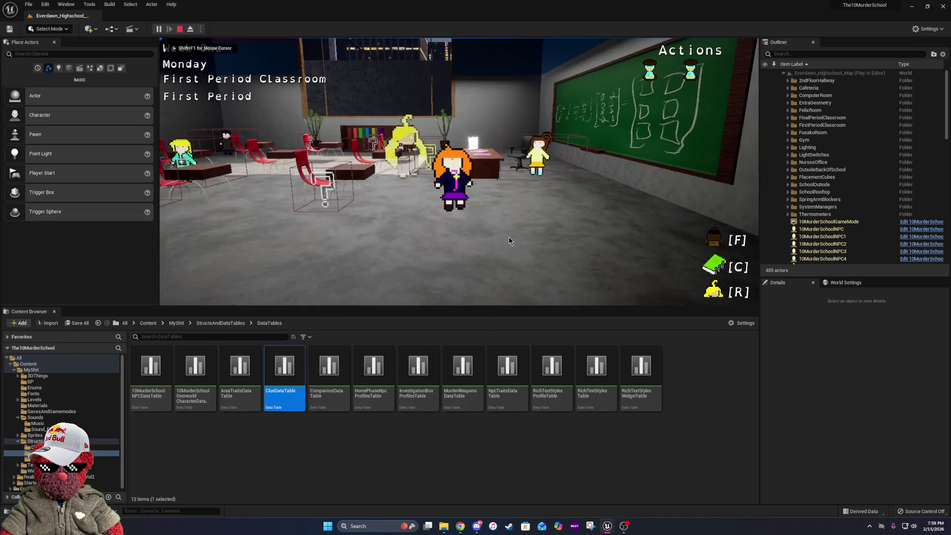
key("i")
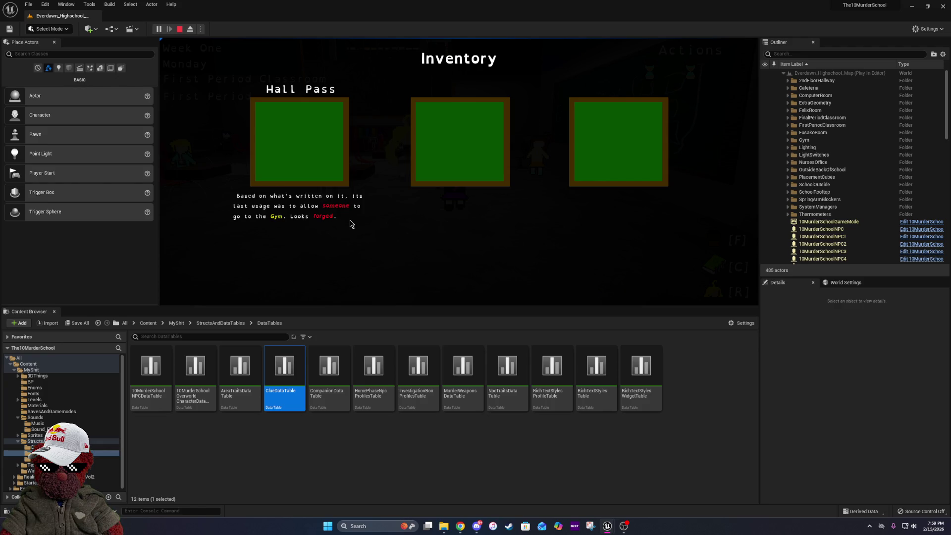
key("c")
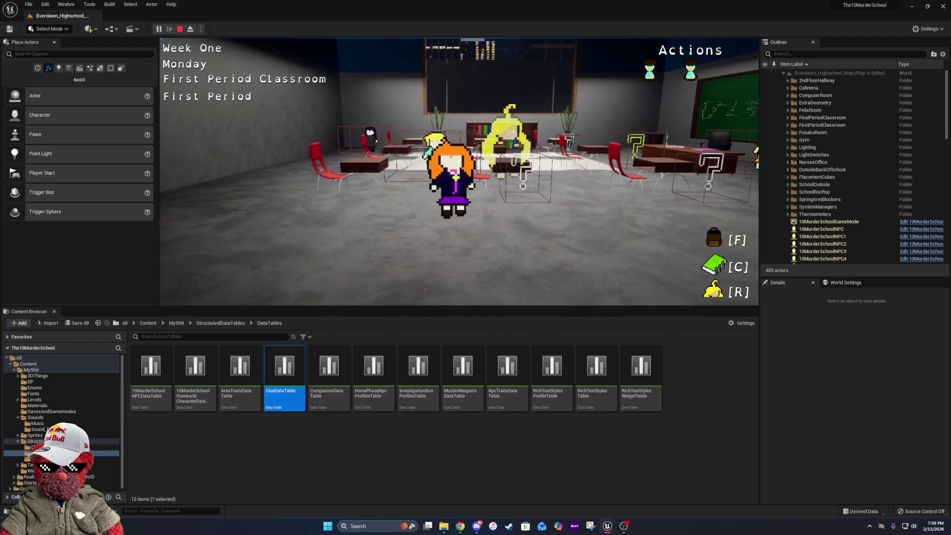
Stop the play-test and delete the BP_Clue actor from the level.
key("Escape")
left_click_drag(442, 121, 382, 160)
key("r")
key("w")
key("Delete")
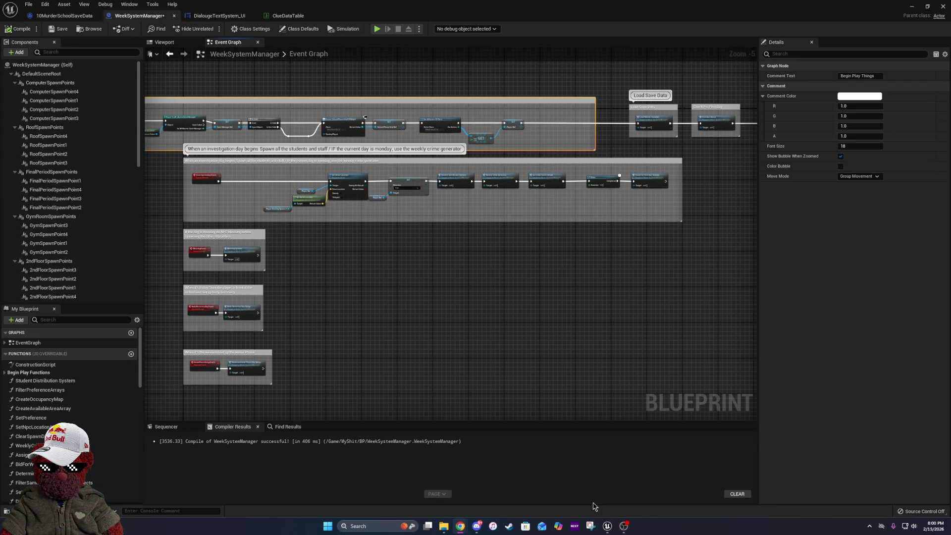
Deselect the Begin Play Things comment and pan the WeekSystemManager Event Graph.
left_click(345, 240)
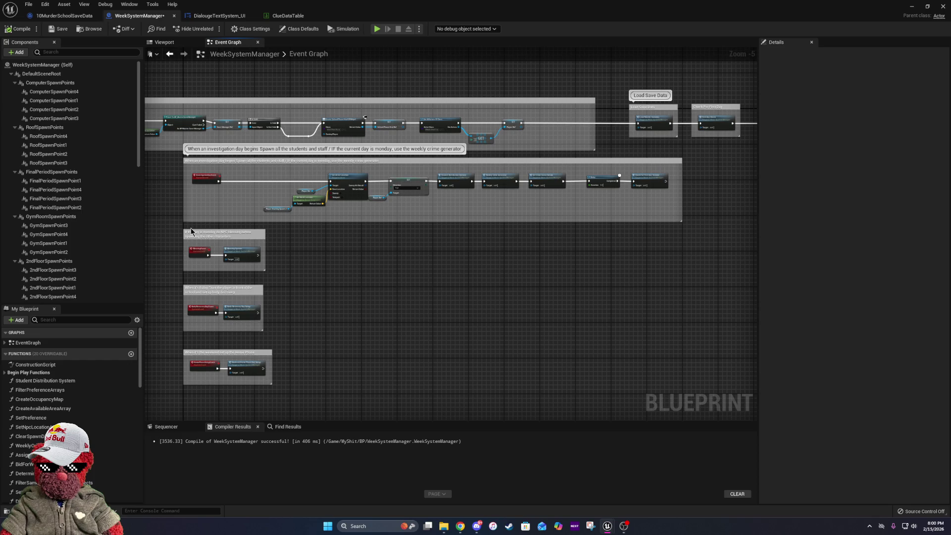
left_click_drag(299, 245, 397, 285)
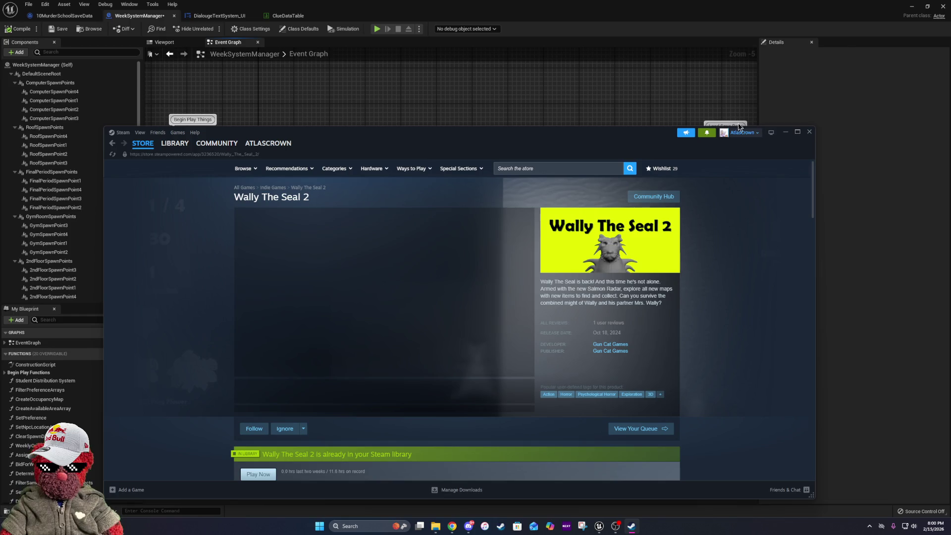
Maximize the Wally The Seal 2 Steam page, browse its details, then return to Unreal.
double_click(780, 134)
scroll(315, 240, "down", 15)
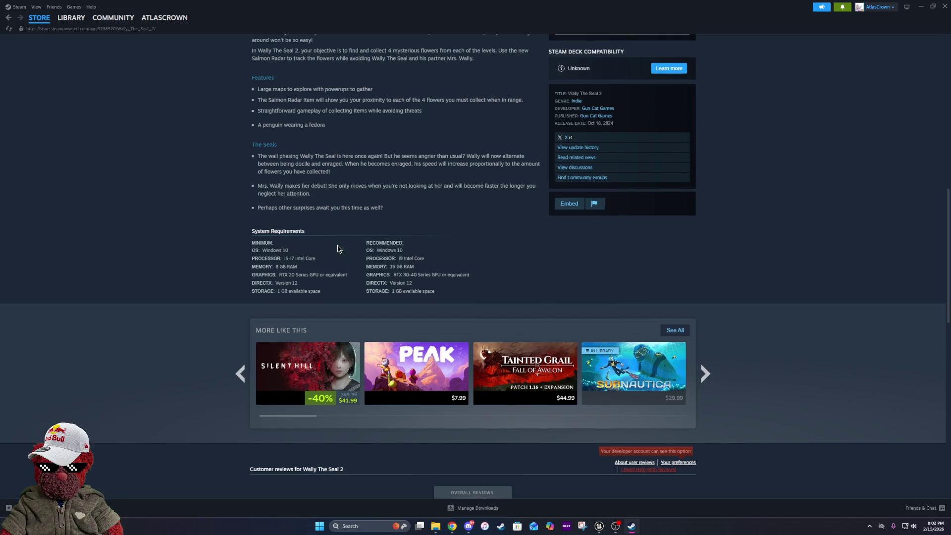
scroll(336, 248, "up", 6)
scroll(337, 245, "down", 5)
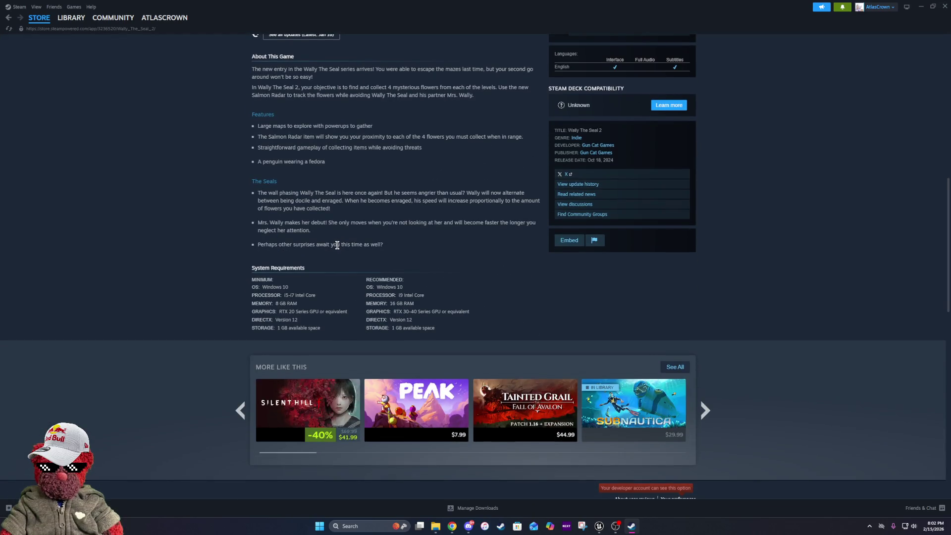
scroll(381, 126, "down", 3)
scroll(382, 124, "up", 3)
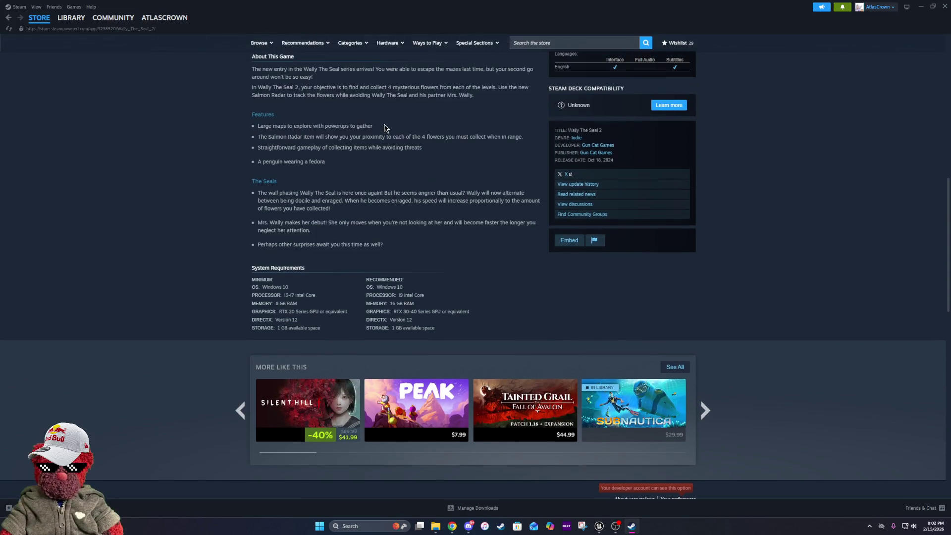
key("alt+Tab")
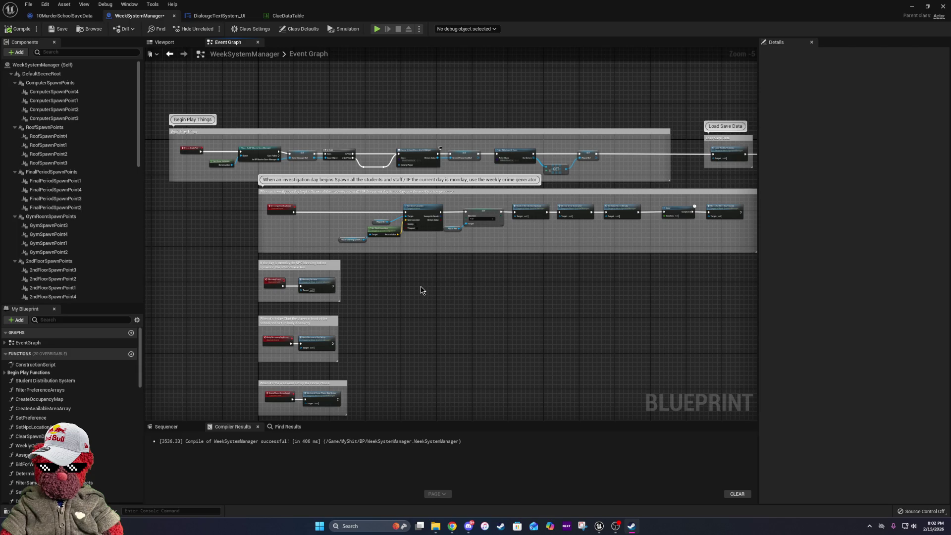
Nudge the InvestigationDayEvent node left and pan over to inspect the Player Ref node.
scroll(308, 282, "up", 5)
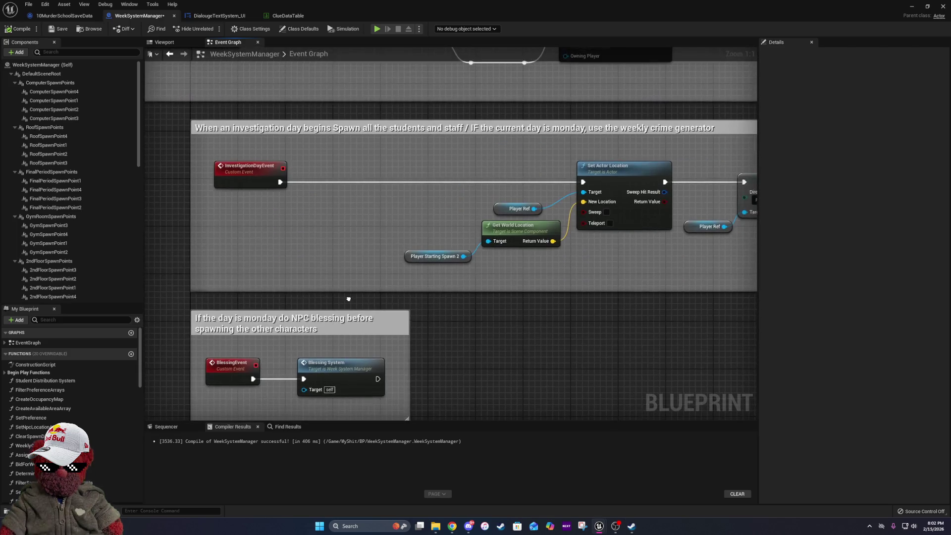
left_click(242, 186)
left_click_drag(242, 186, 236, 186)
left_click(376, 232)
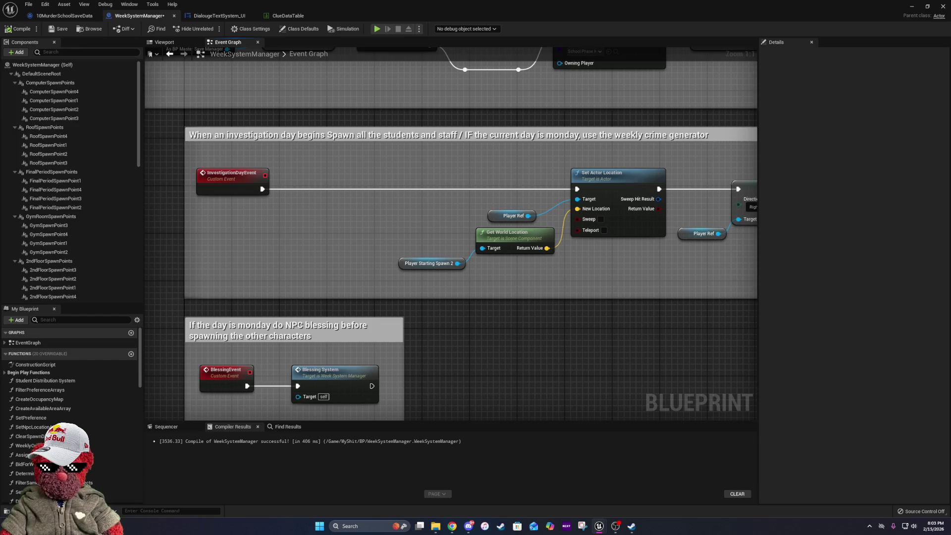
mouse_move(345, 180)
left_mouse_down()
mouse_move(383, 261)
mouse_move(451, 187)
mouse_move(430, 234)
left_mouse_up()
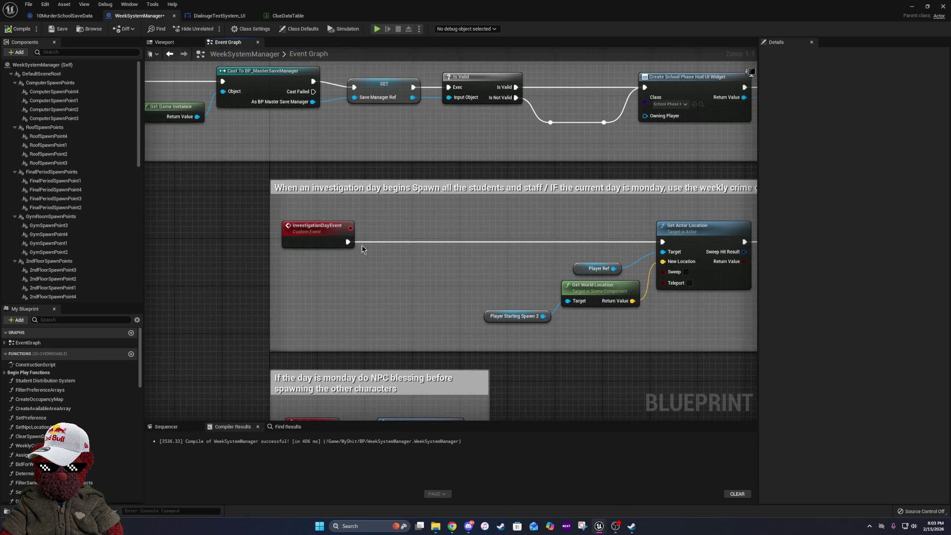
left_click_drag(512, 242, 205, 258)
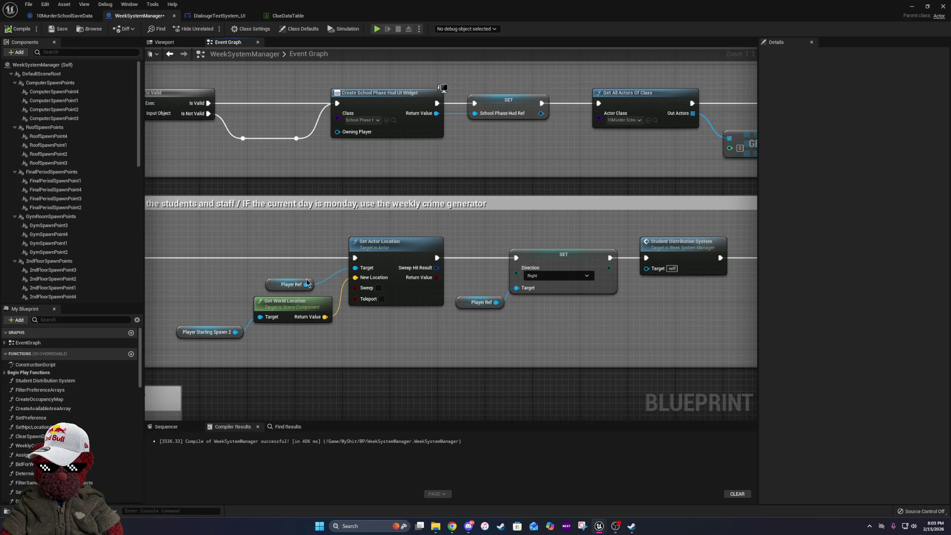
left_click_drag(308, 282, 315, 282)
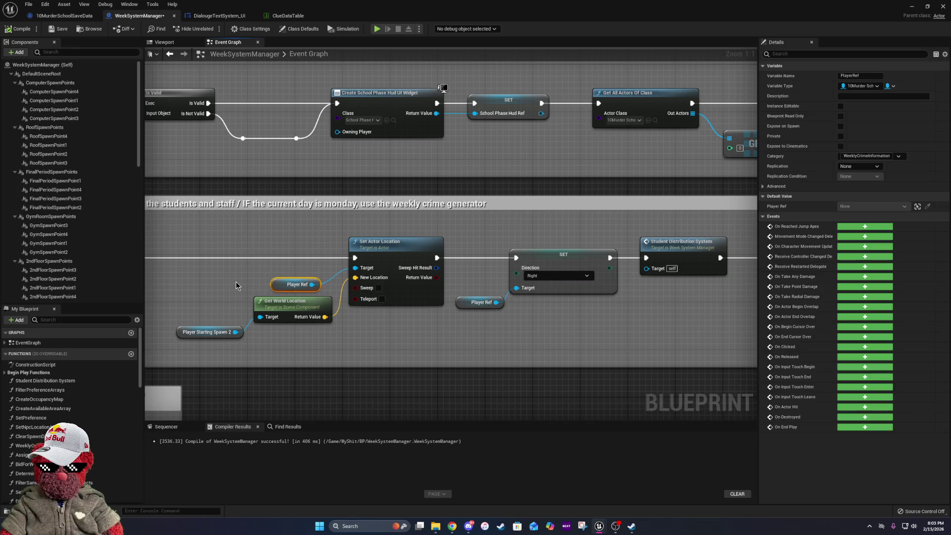
Pan to Begin Play Things and select the Get All Actors Of Class and SET Player Ref nodes.
mouse_move(236, 282)
left_mouse_down()
mouse_move(417, 298)
mouse_move(561, 398)
mouse_move(724, 364)
left_mouse_up()
scroll(274, 276, "down", 6)
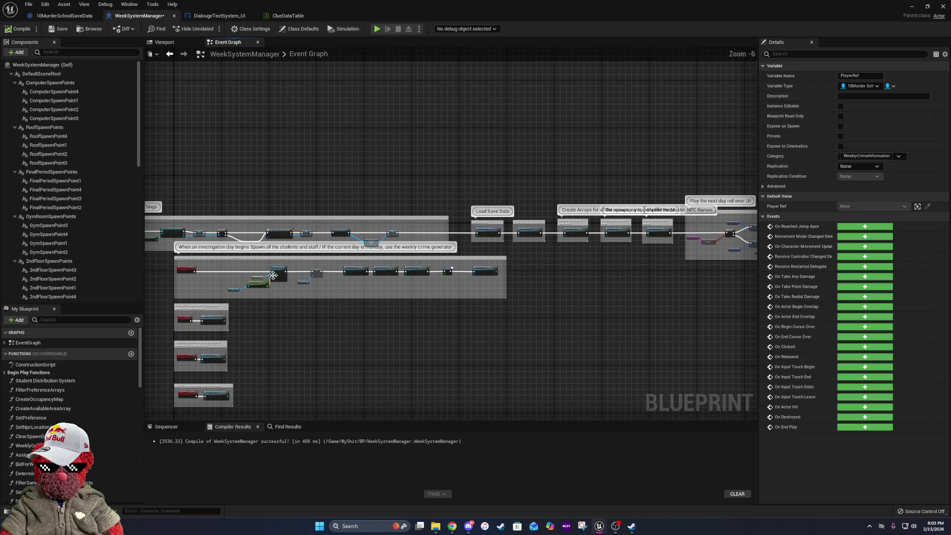
scroll(404, 232, "up", 5)
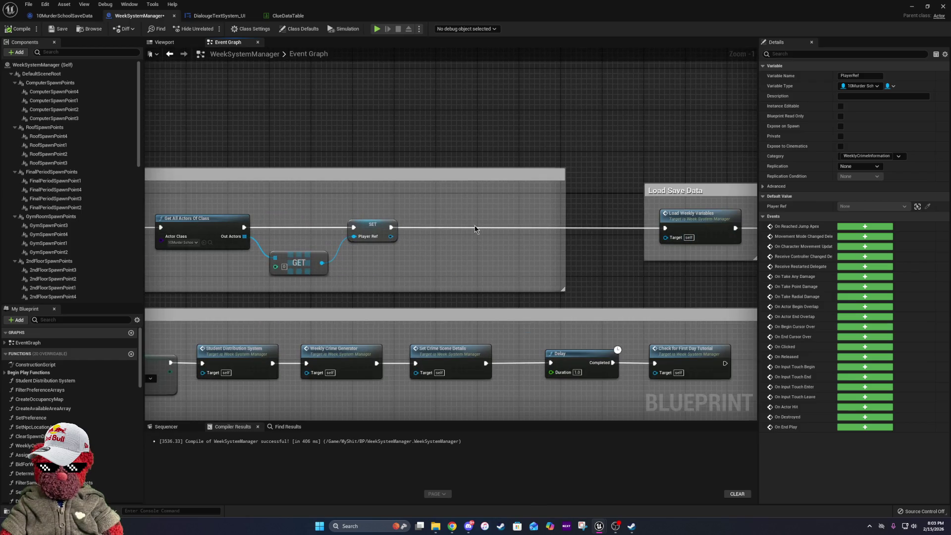
left_click_drag(238, 194, 468, 193)
left_click(452, 216)
left_click(597, 223)
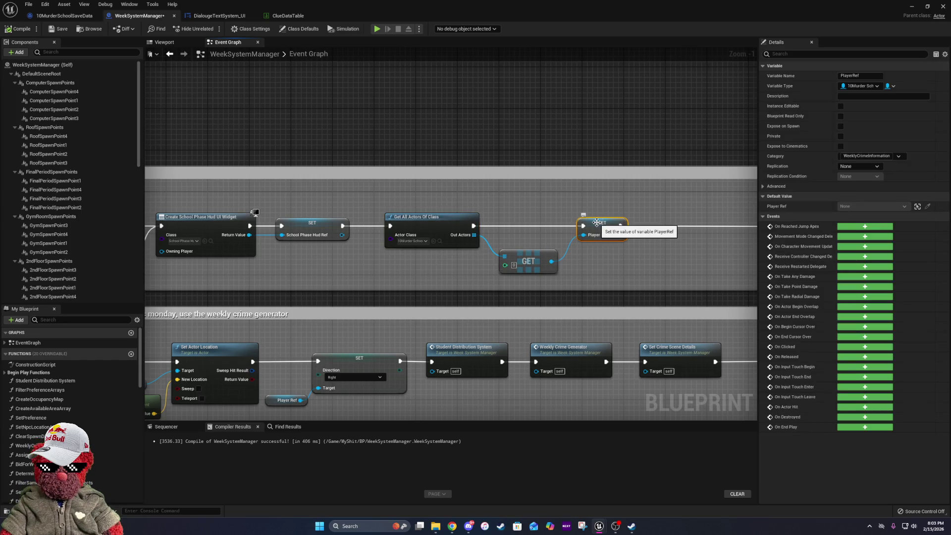
left_click_drag(600, 201, 360, 270)
mouse_move(640, 252)
left_mouse_down()
mouse_move(412, 245)
mouse_move(398, 223)
mouse_move(417, 221)
left_mouse_up()
left_click(399, 218)
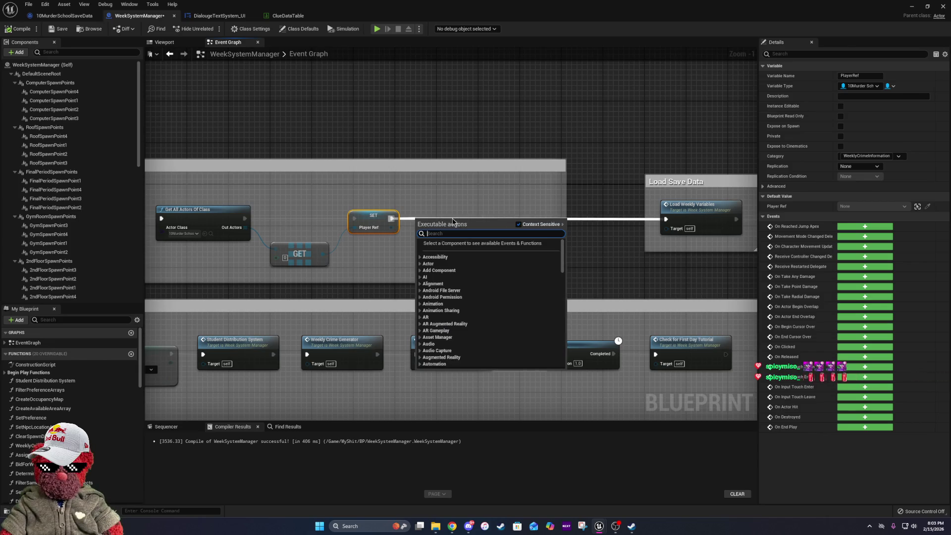
Add a Get All Actors Of Class node after SET Player Ref and shift the Begin Play nodes left.
type("get")
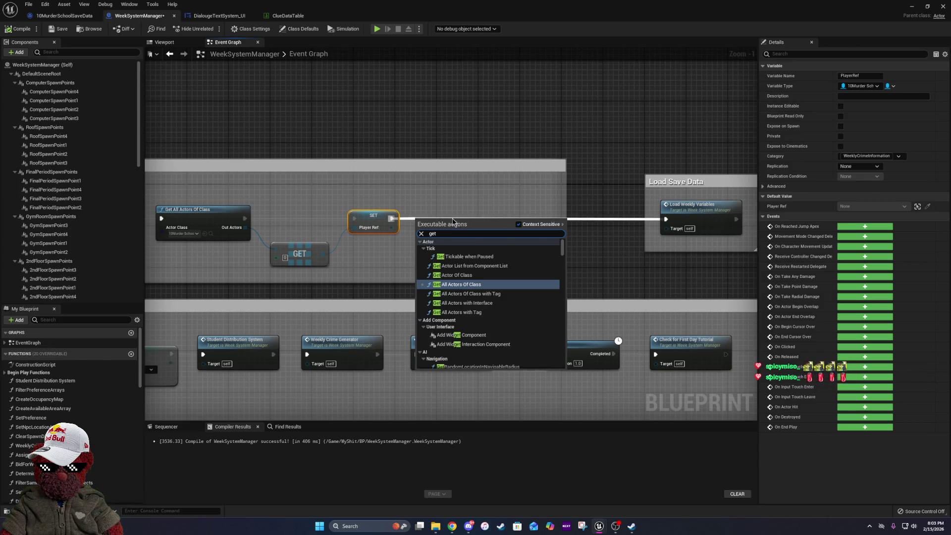
left_click(459, 285)
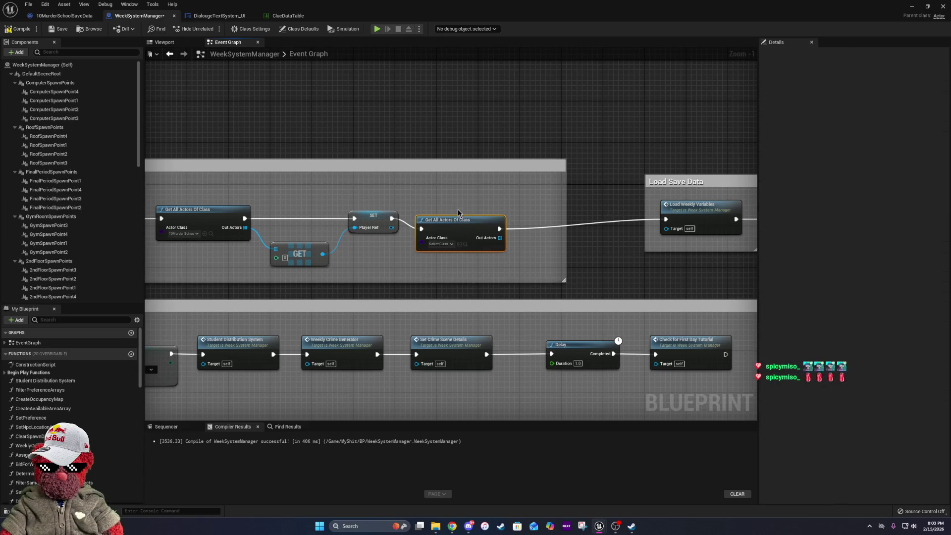
mouse_move(540, 241)
left_mouse_down()
mouse_move(333, 224)
mouse_move(415, 233)
left_mouse_up()
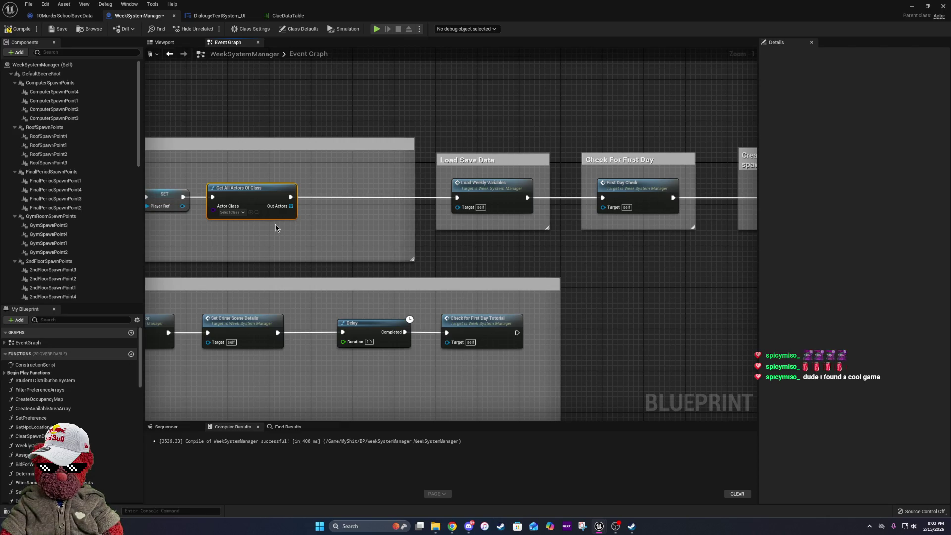
scroll(538, 249, "down", 4)
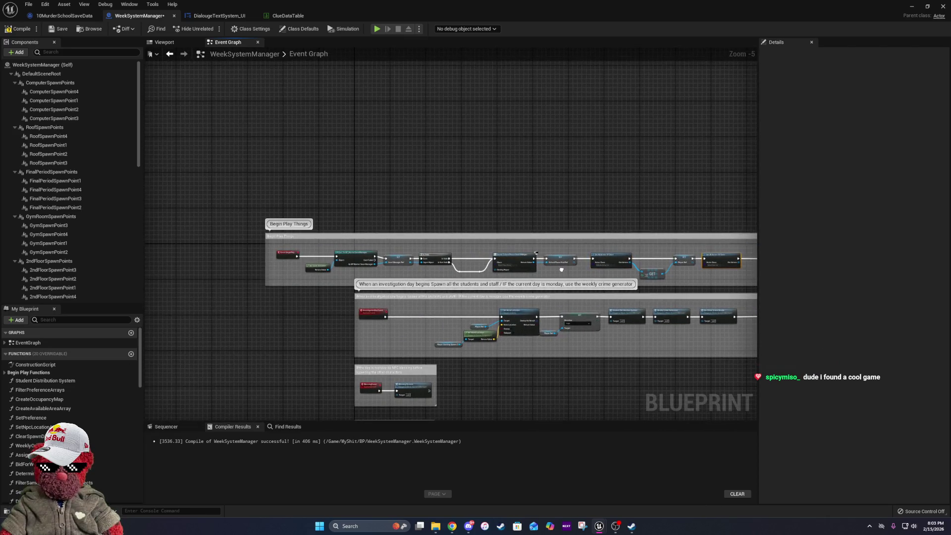
mouse_move(561, 269)
left_mouse_down()
mouse_move(449, 249)
mouse_move(536, 250)
left_mouse_up()
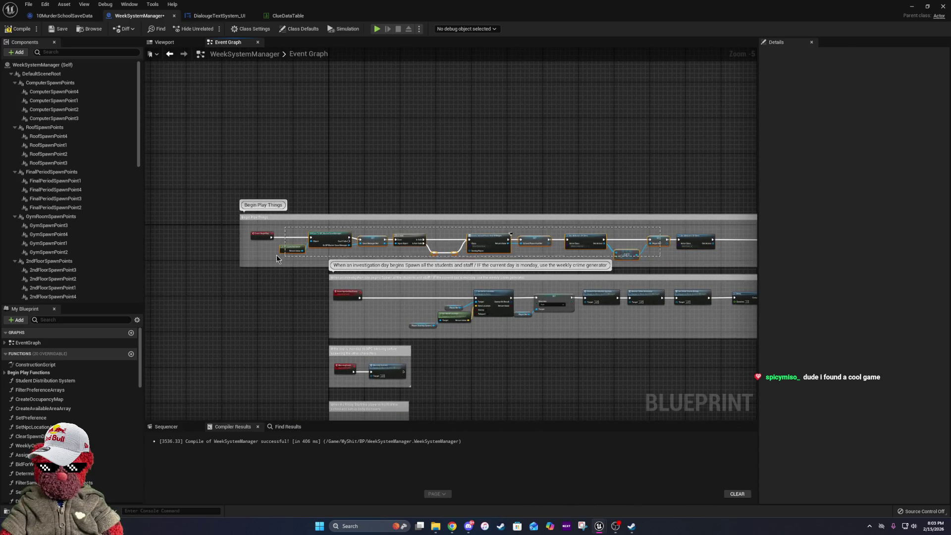
left_click(262, 237)
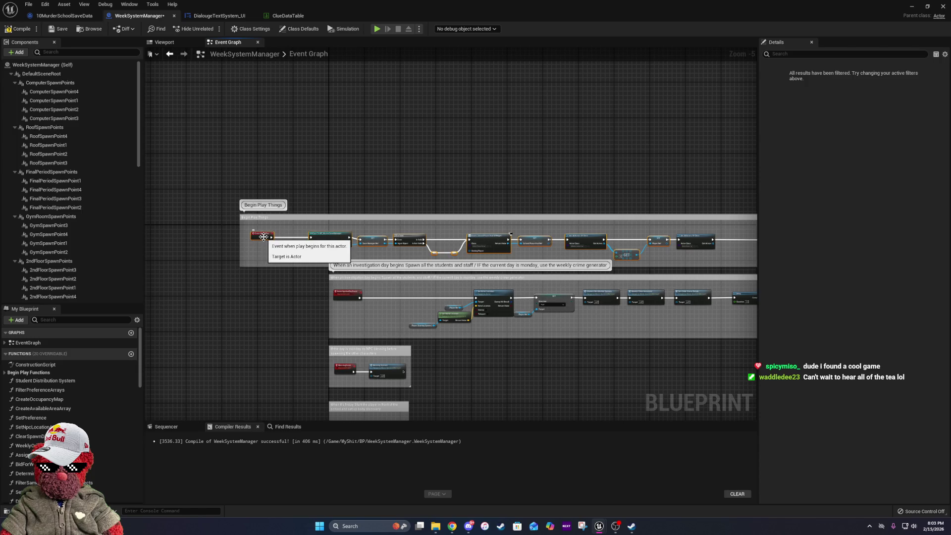
left_click_drag(264, 240, 262, 240)
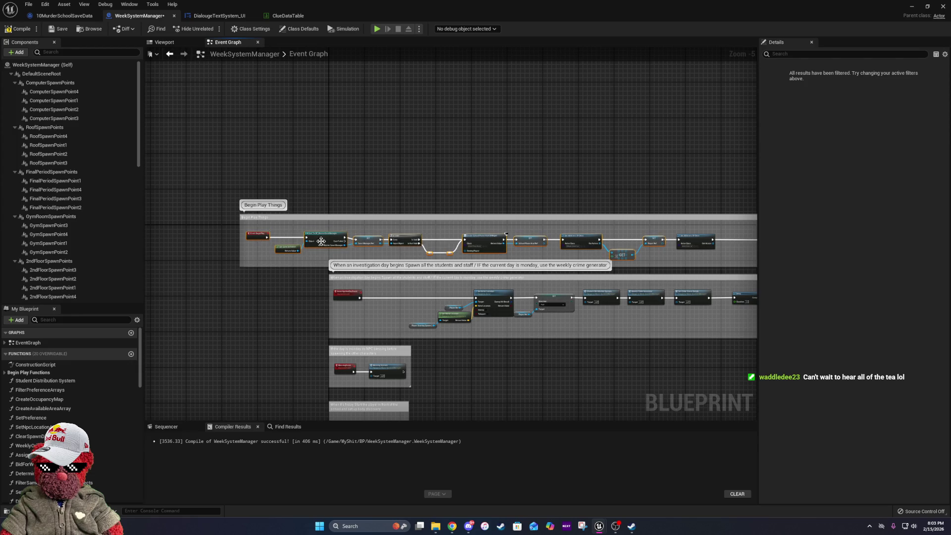
scroll(501, 254, "up", 4)
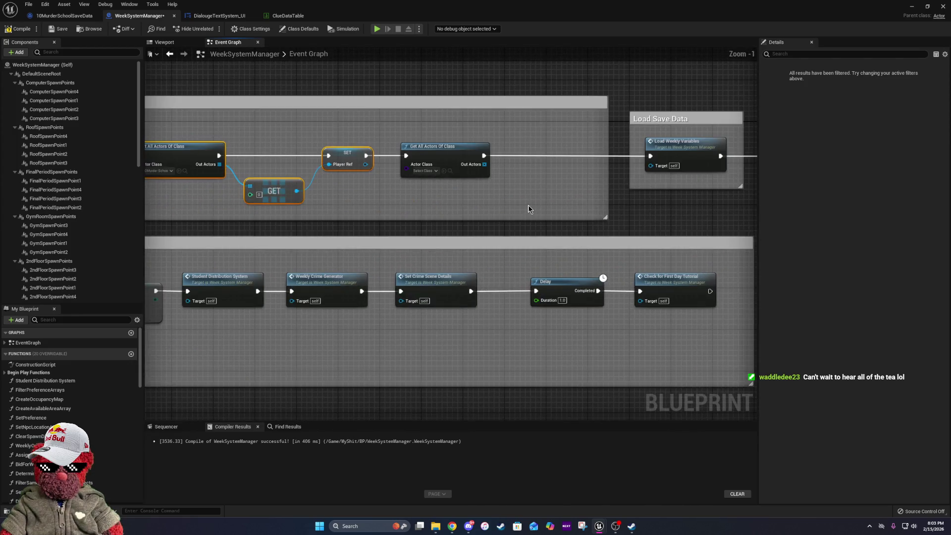
Add a GET (a copy) node off Out Actors and open the Actor Class picker.
left_click_drag(404, 193, 424, 201)
type("get")
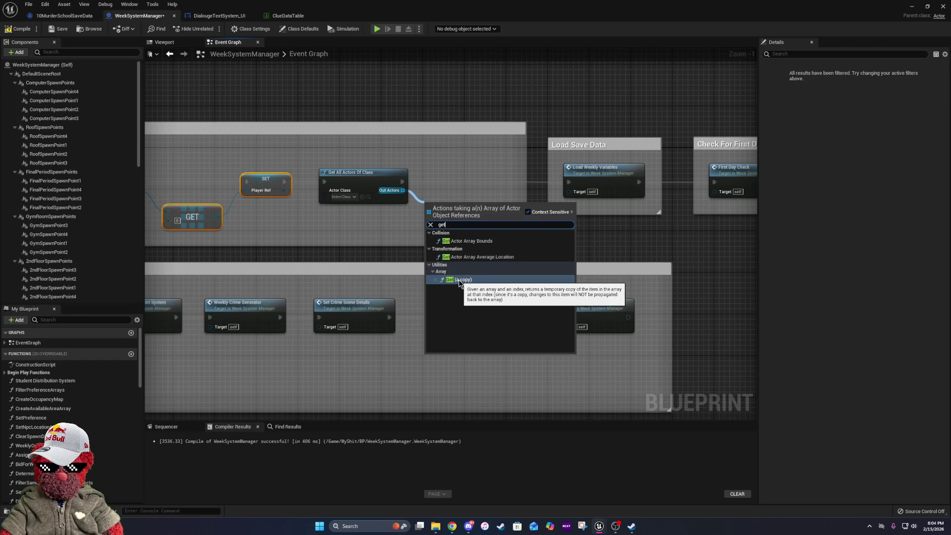
left_click(459, 279)
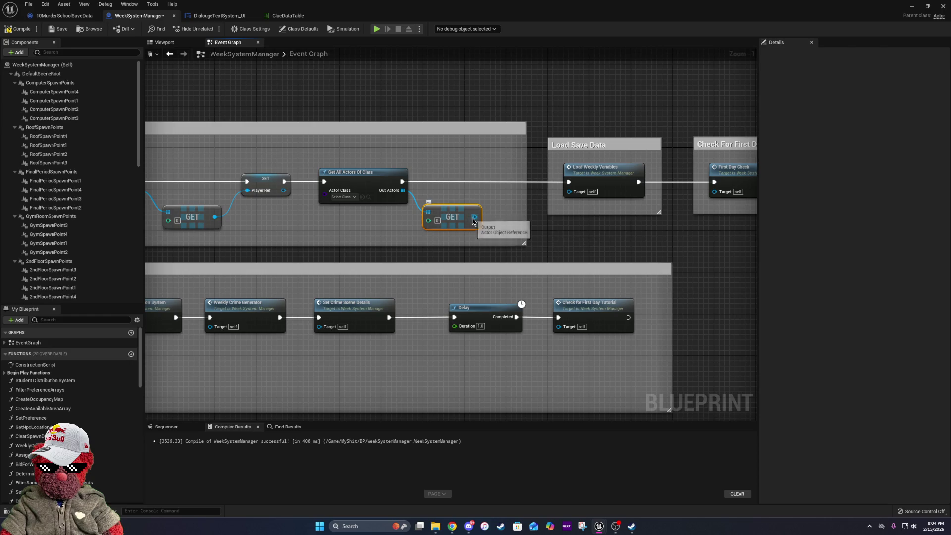
left_click(343, 196)
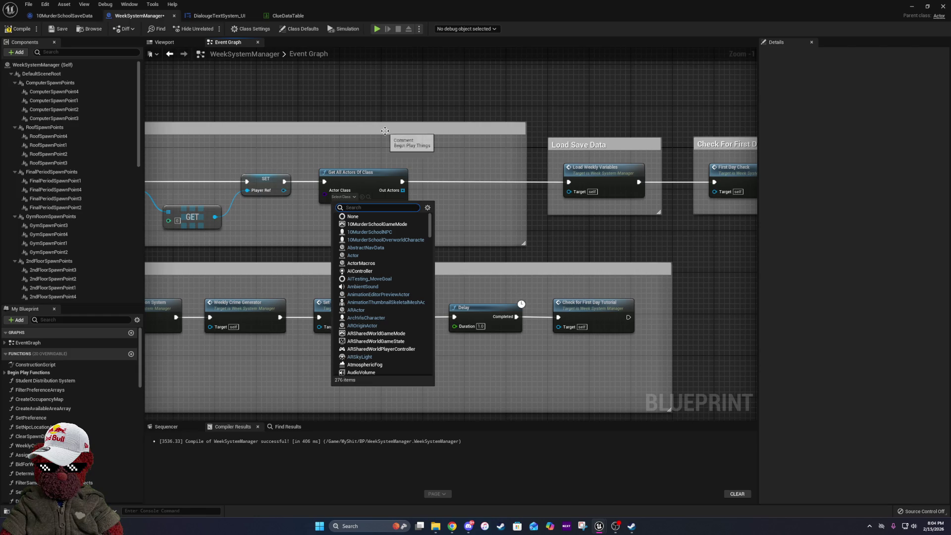
Search 'music' and set Actor Class to BP Music Manager, then drag off Out Actors without adding anything.
type("m")
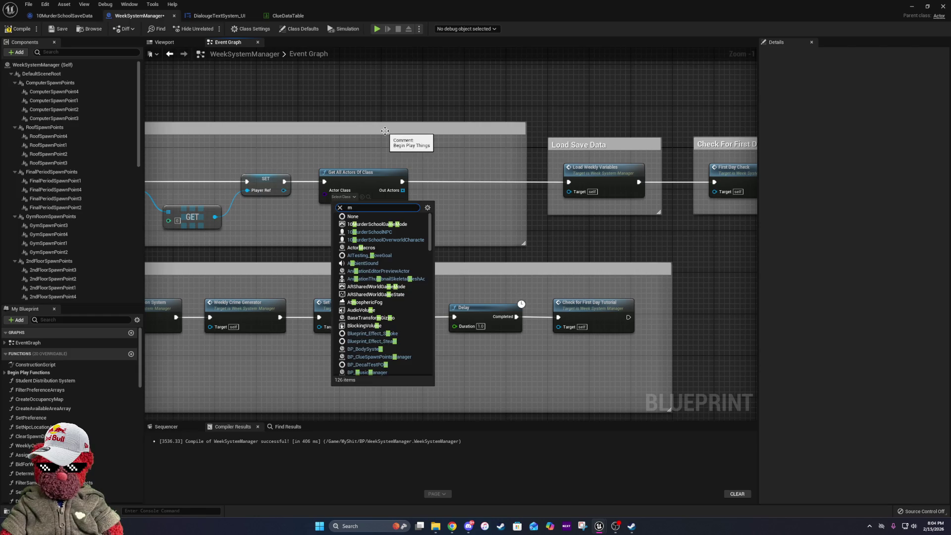
key("BackSpace")
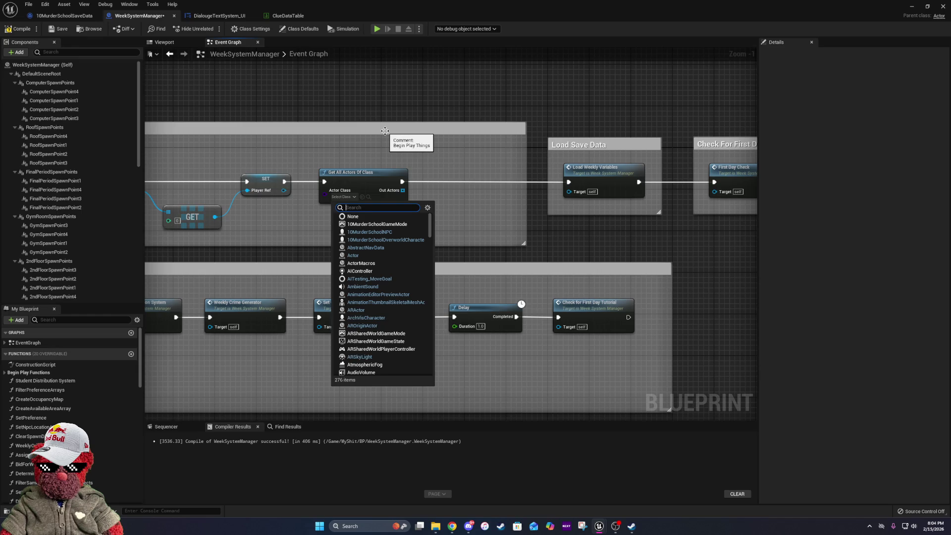
type("w")
key("BackSpace")
type("w")
key("BackSpace")
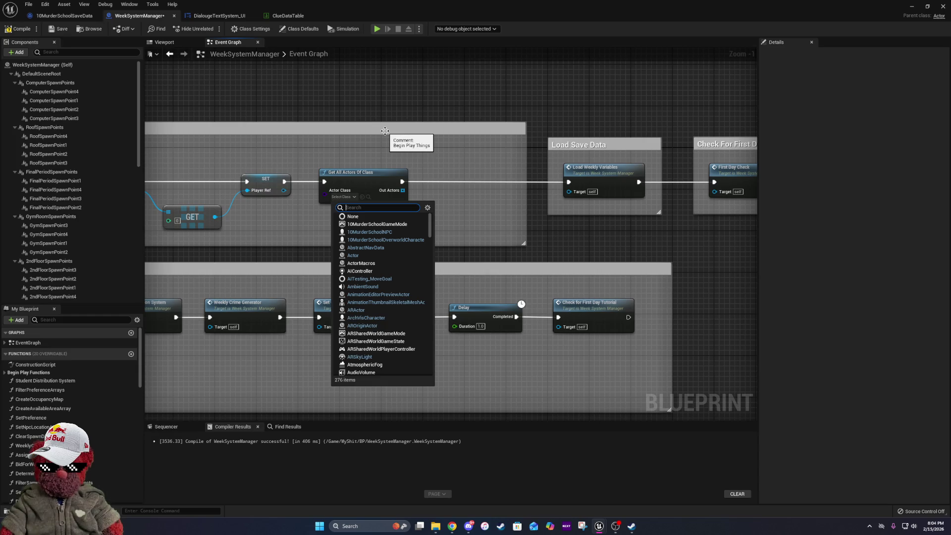
type("music")
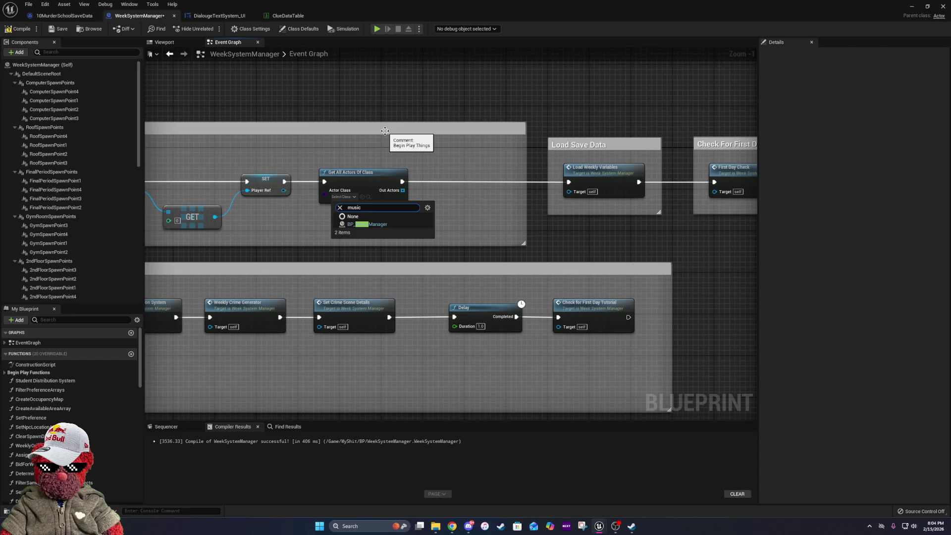
left_click(369, 224)
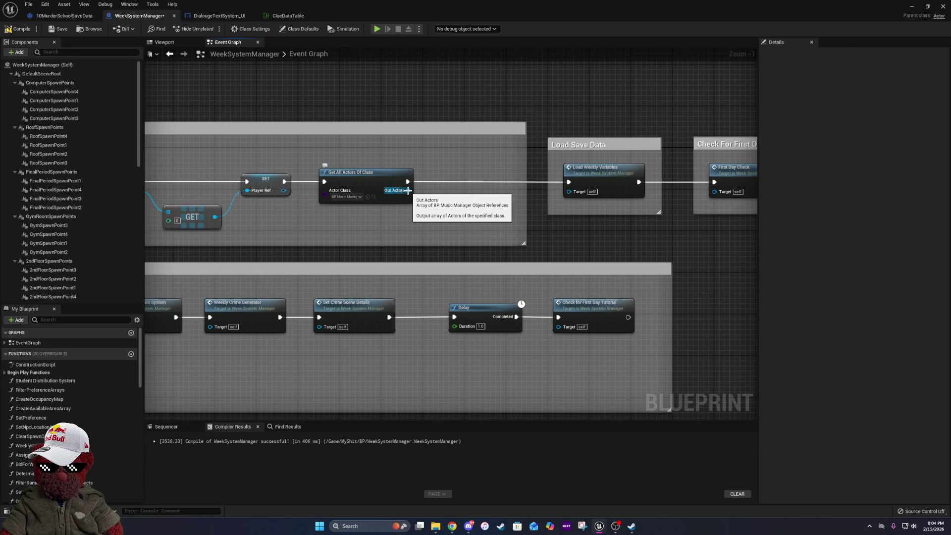
left_click_drag(407, 190, 442, 216)
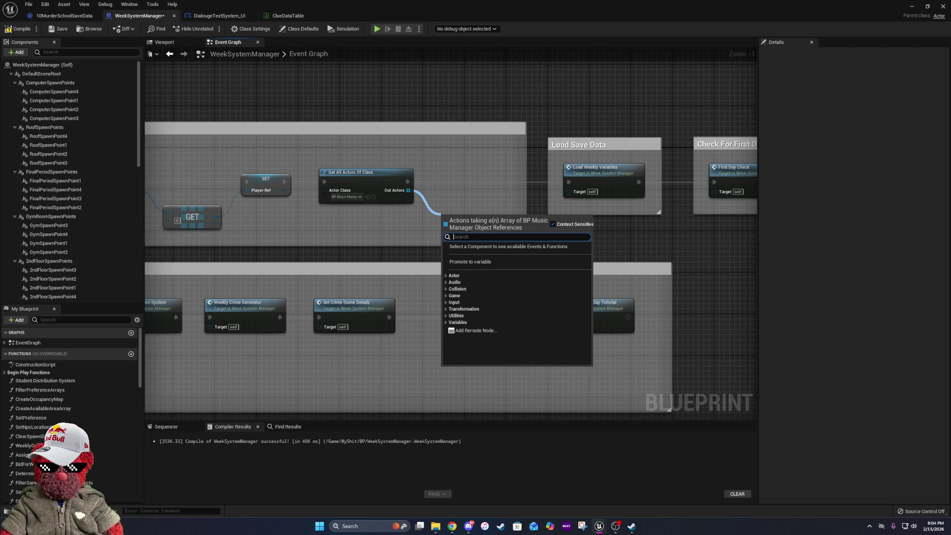
key("Escape")
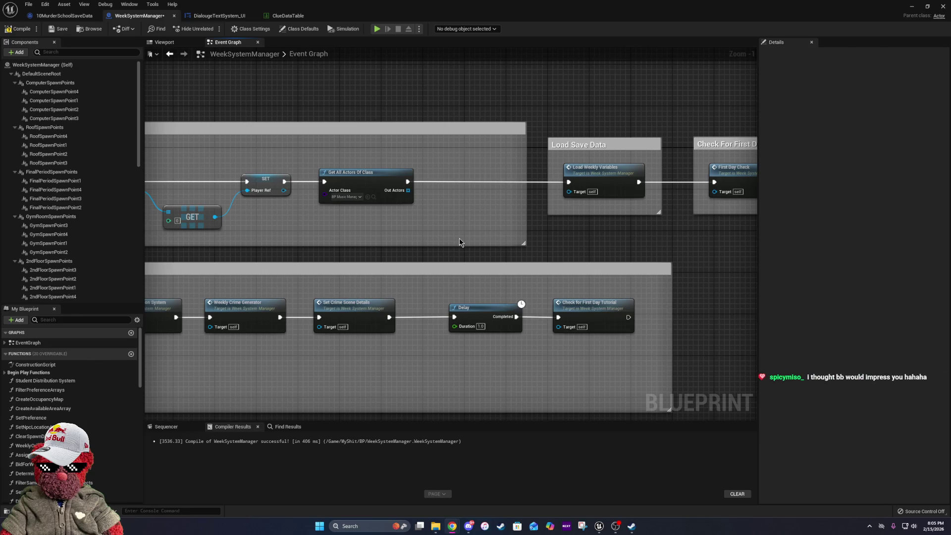
Widen the Begin Play Things comment box by dragging its left edge outward.
left_click_drag(342, 260, 731, 252)
scroll(731, 251, "down", 6)
scroll(346, 254, "up", 5)
left_click_drag(341, 256, 289, 259)
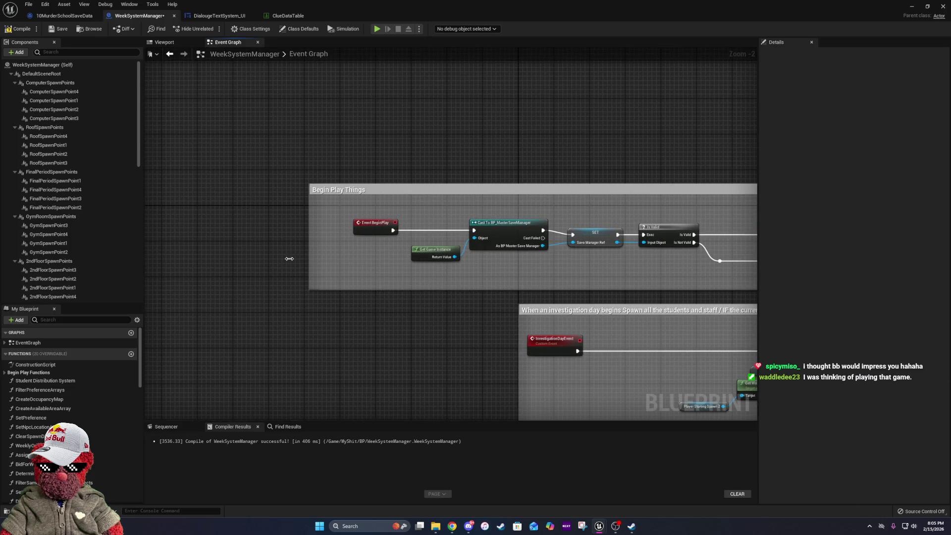
Marquee-select the Begin Play nodes and shift them left inside the comment.
left_click_drag(639, 270, 350, 250)
scroll(350, 250, "down", 3)
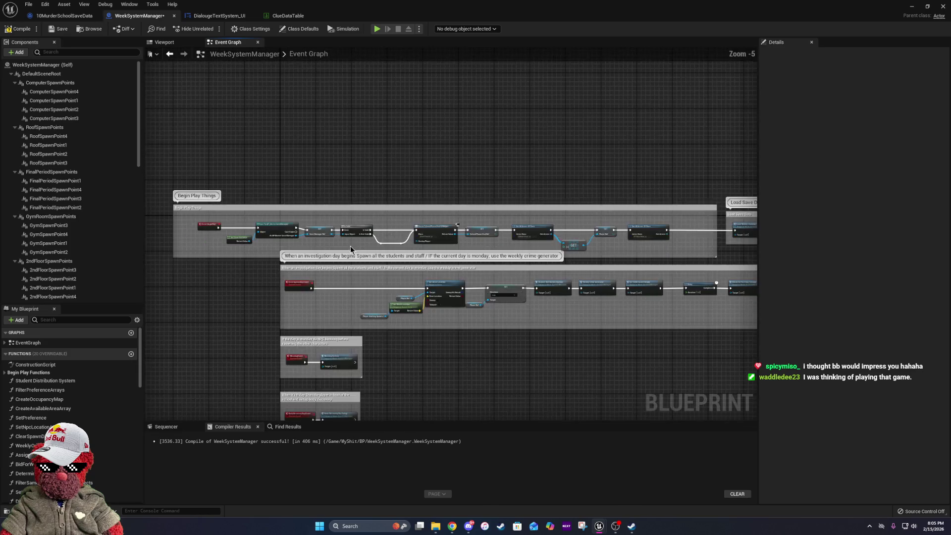
mouse_move(653, 213)
left_mouse_down()
mouse_move(495, 247)
mouse_move(253, 260)
mouse_move(206, 252)
left_mouse_up()
scroll(207, 251, "up", 4)
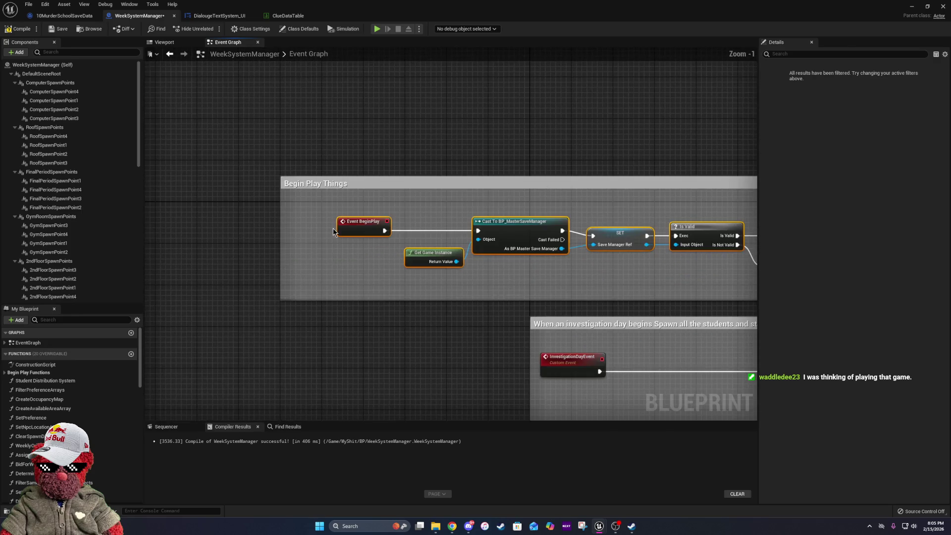
left_click_drag(356, 226, 319, 226)
Pan back to Get All Actors and pull a wire from the BP Music Manager array.
left_click_drag(547, 245, 137, 229)
left_click_drag(646, 267, 127, 267)
left_click_drag(447, 225, 465, 242)
Add a GET (a copy) node on the Out Actors array, reading item 0, and check it.
type("get")
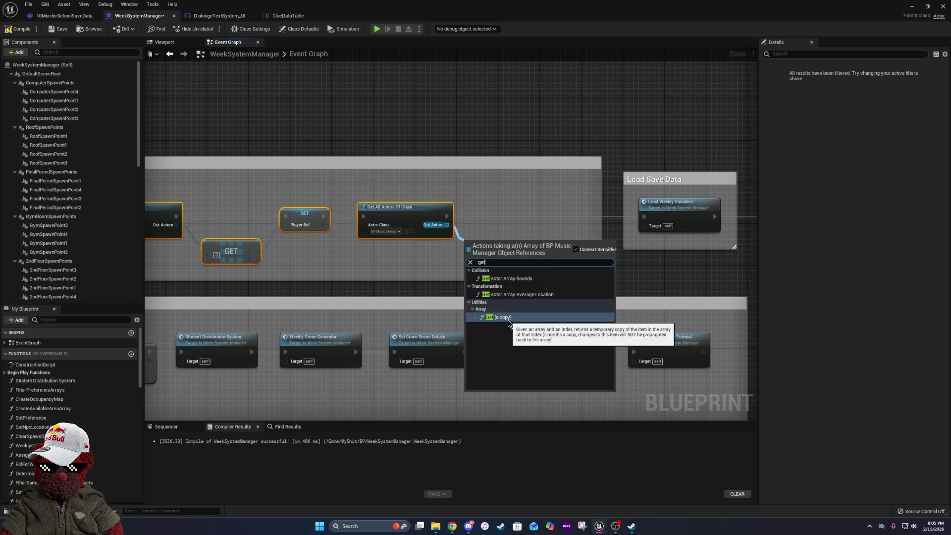
left_click(508, 318)
mouse_move(572, 251)
left_mouse_down()
mouse_move(507, 262)
mouse_move(473, 238)
left_mouse_up()
left_click(465, 221)
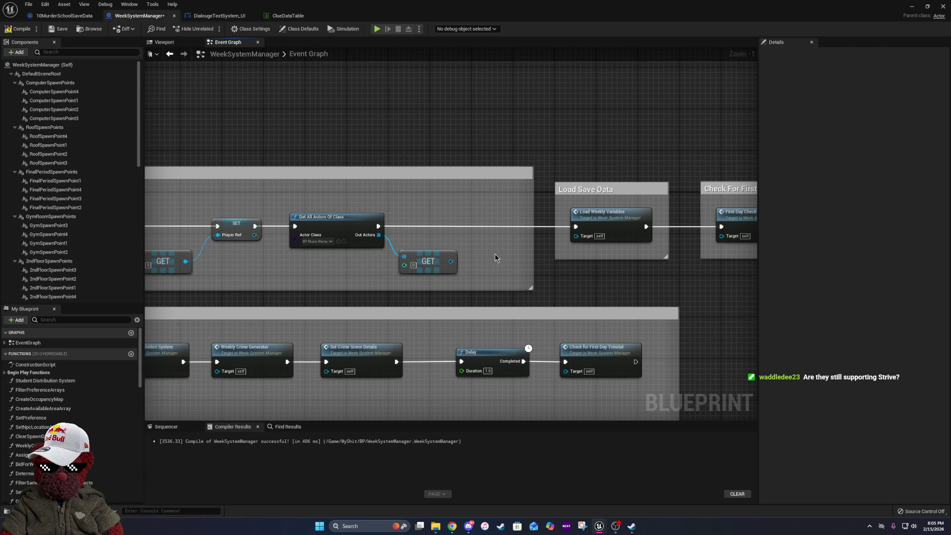
left_click_drag(275, 267, 617, 284)
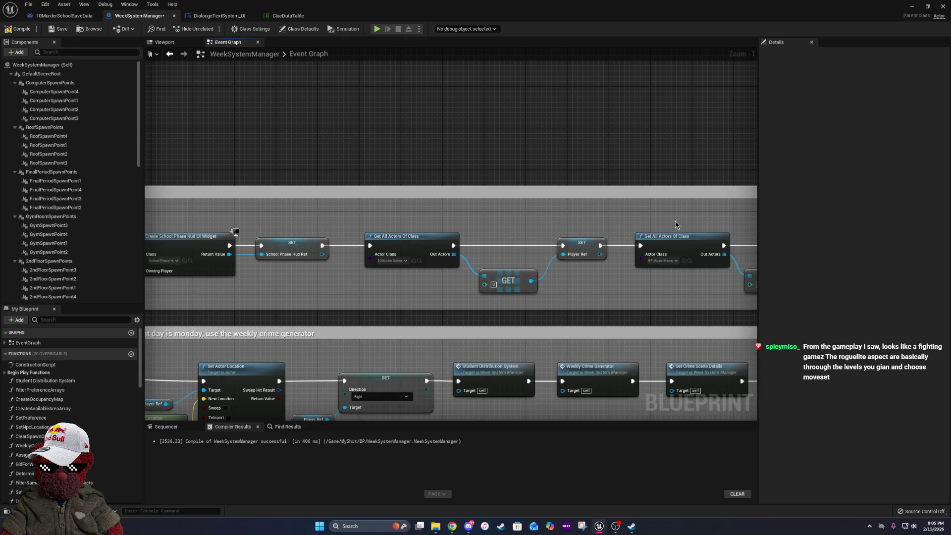
left_click_drag(676, 225, 349, 218)
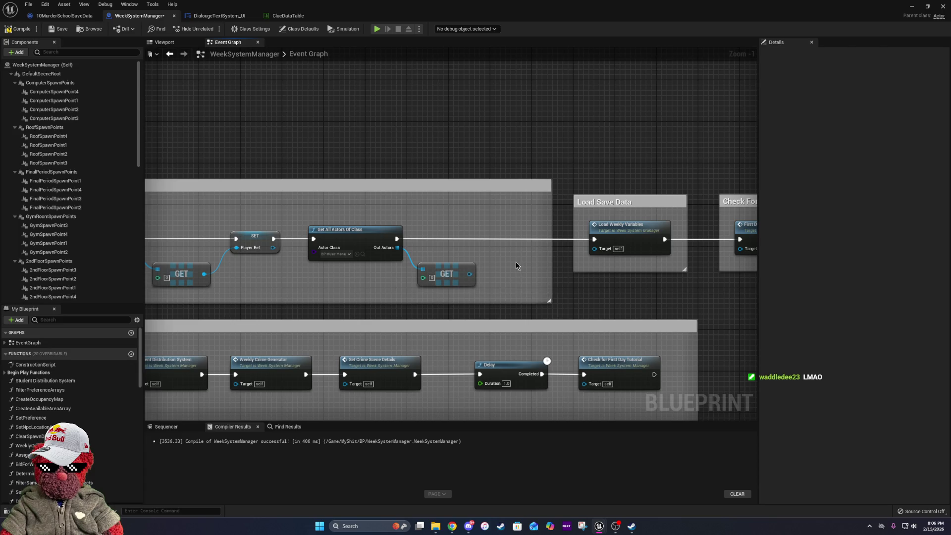
Move the Begin Play Things comment left and stretch its right edge around the GET node.
scroll(515, 262, "down", 3)
left_click_drag(378, 252, 609, 257)
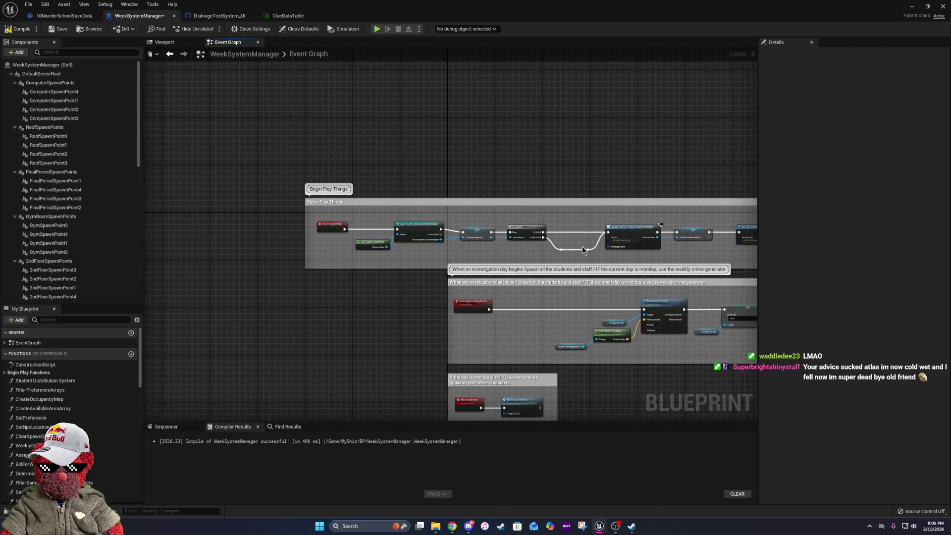
mouse_move(379, 203)
left_mouse_down()
mouse_move(334, 204)
mouse_move(263, 248)
left_mouse_up()
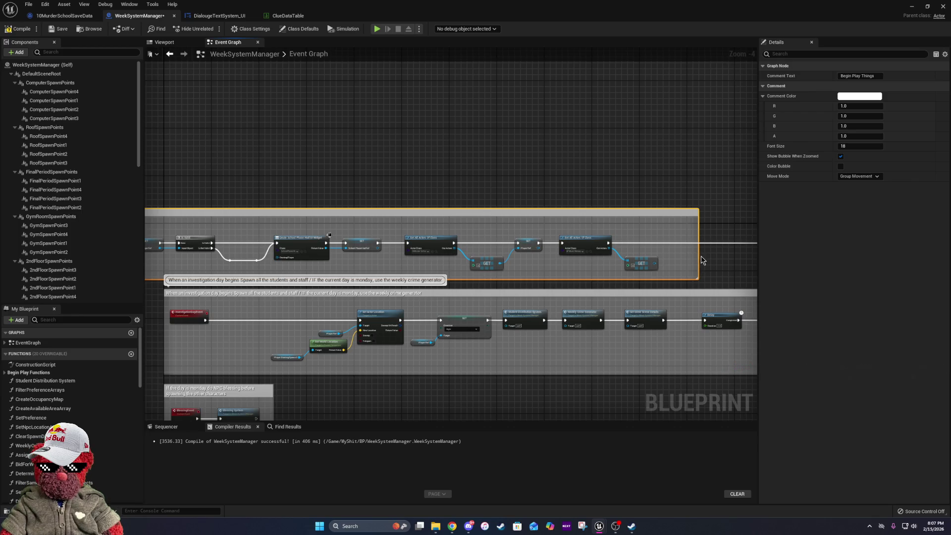
left_click_drag(699, 254, 562, 243)
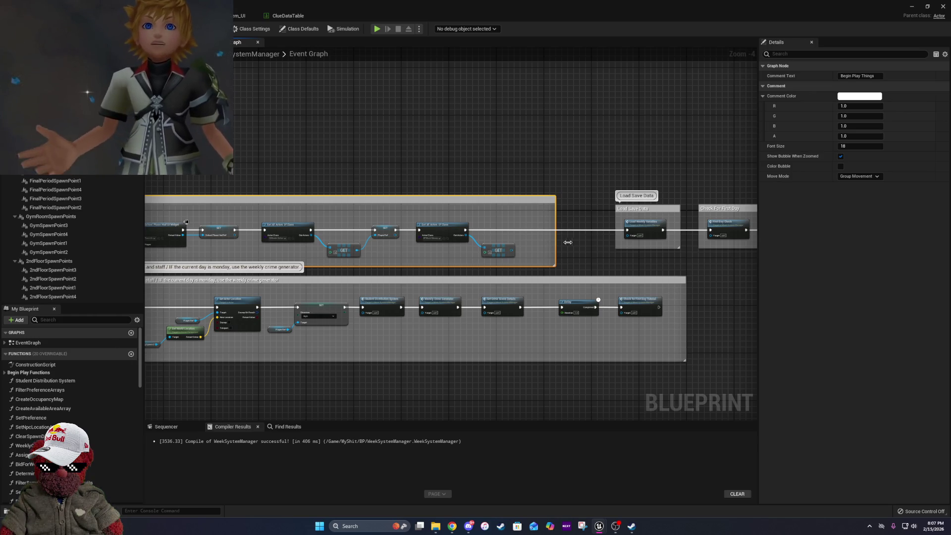
left_click_drag(554, 242, 586, 243)
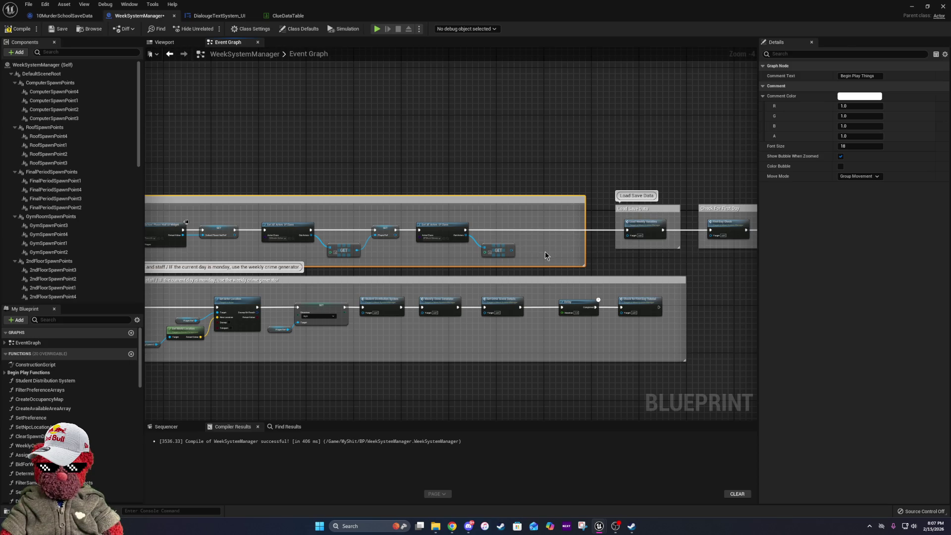
scroll(546, 257, "up", 4)
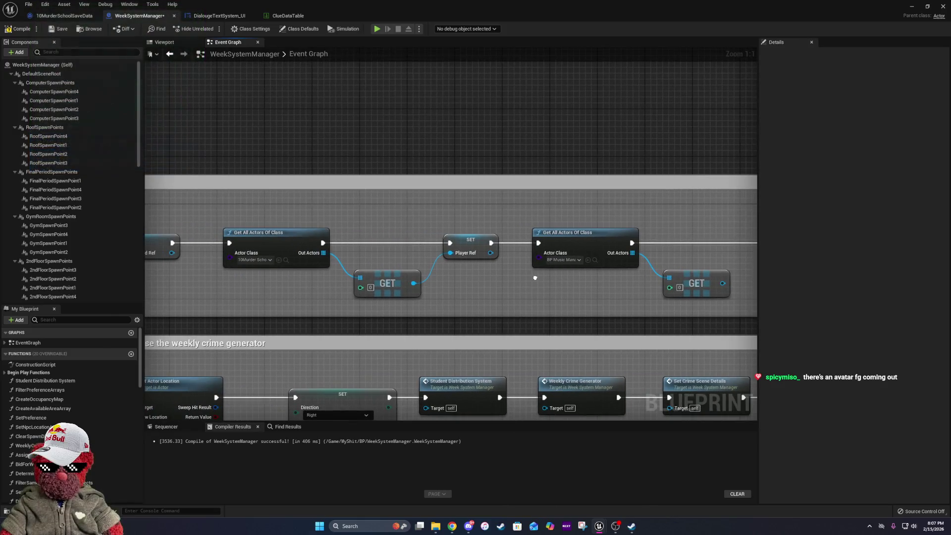
left_click_drag(536, 278, 349, 282)
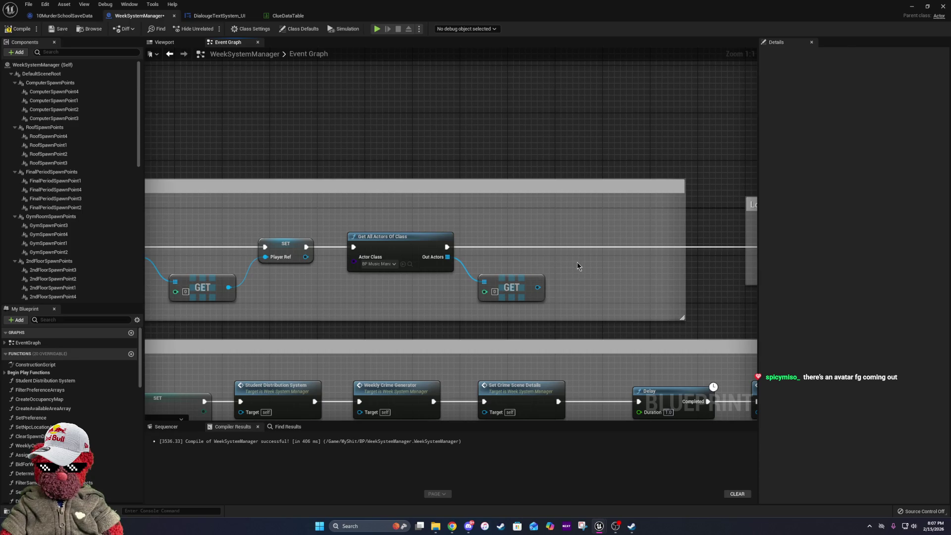
left_click(530, 287)
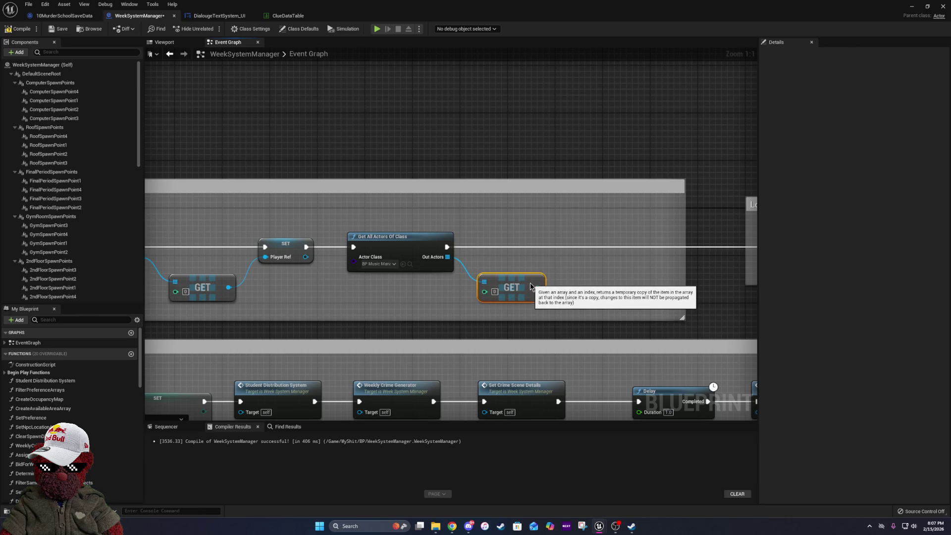
Promote the GET output to a new variable, NewVar_0, and place its SET node.
left_click_drag(530, 286, 554, 271)
left_click_drag(558, 261, 558, 261)
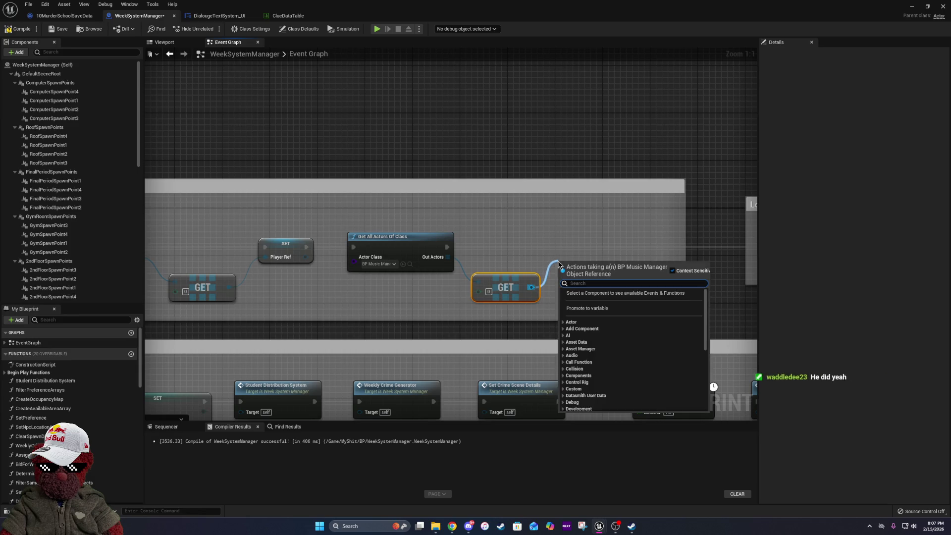
right_click(532, 287)
left_click(570, 320)
left_click_drag(646, 274, 599, 238)
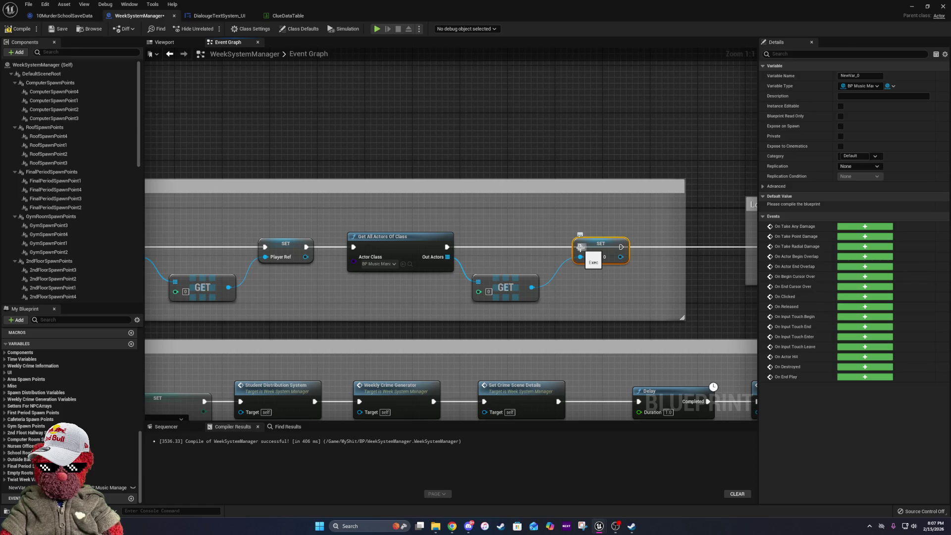
Wire the SET node's exec between the music lookup and Load Weekly Variables.
left_click_drag(581, 247, 447, 246)
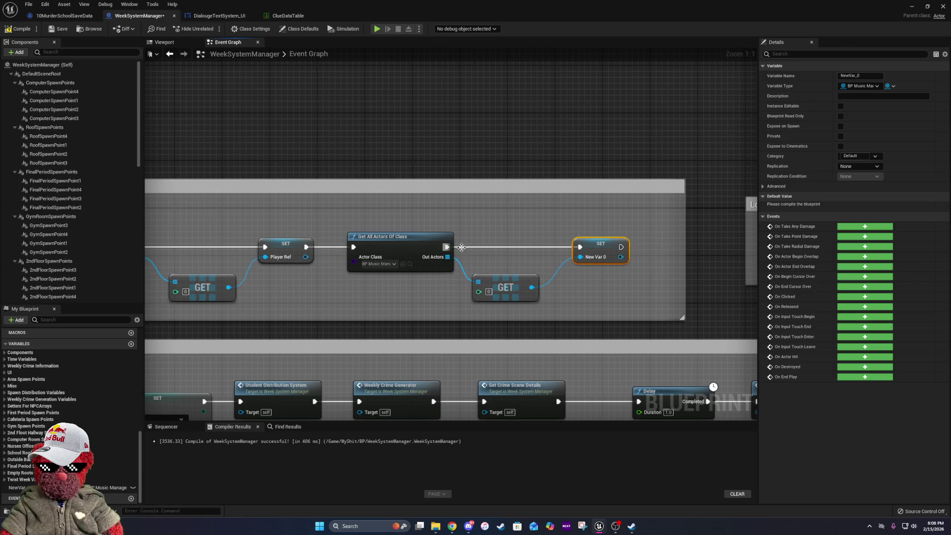
left_click_drag(684, 270, 501, 256)
mouse_move(439, 232)
left_mouse_down()
mouse_move(526, 242)
mouse_move(598, 236)
mouse_move(589, 232)
left_mouse_up()
left_click_drag(428, 232, 492, 229)
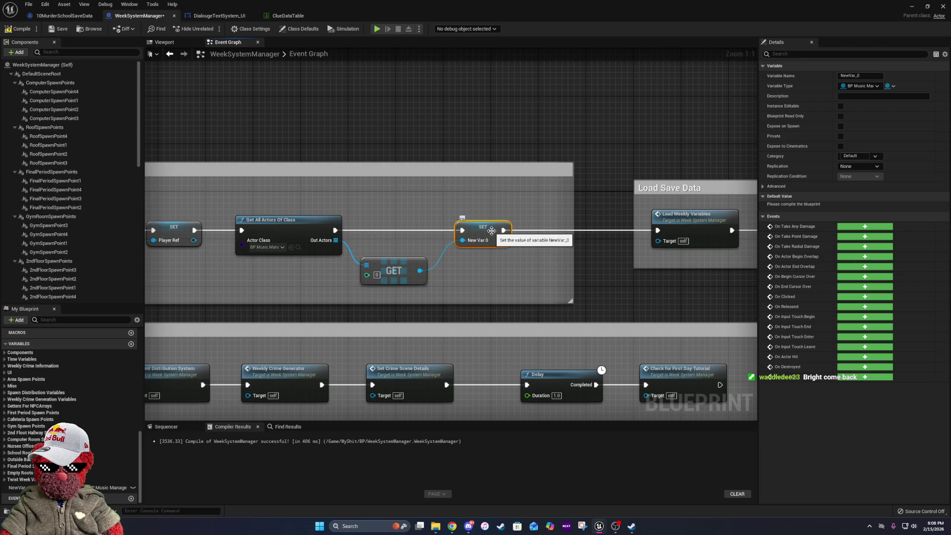
Rename NewVar_0 to MusicManagerRef in the Details panel.
left_click(863, 75)
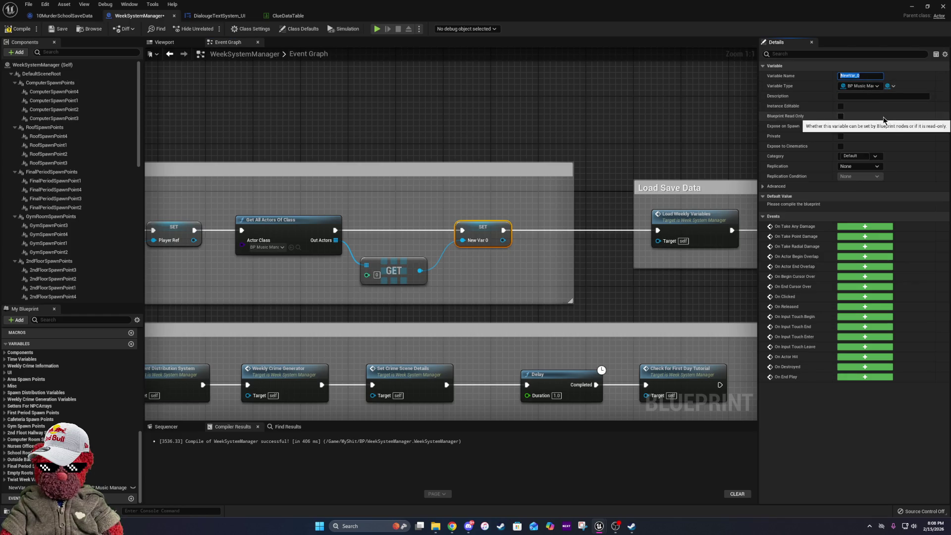
type("Musi")
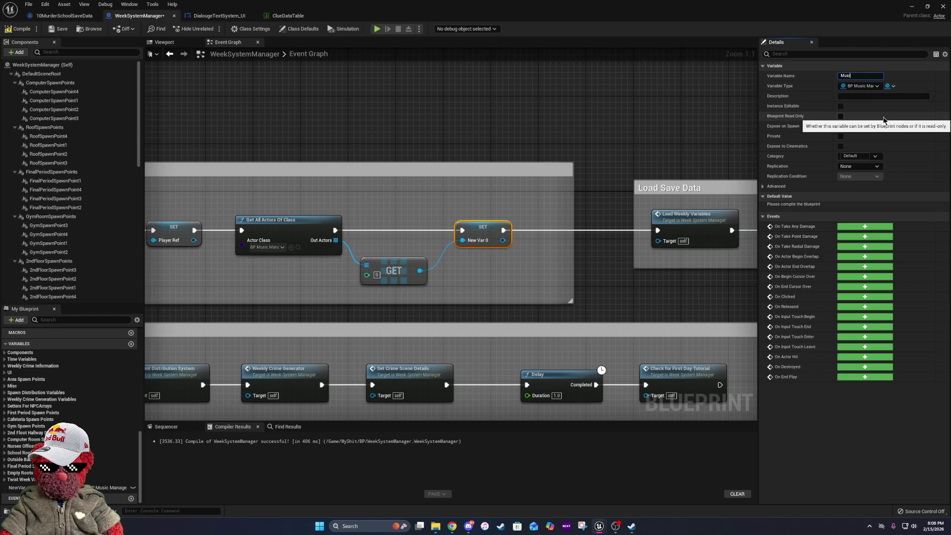
type("cManagerRef")
key("Return")
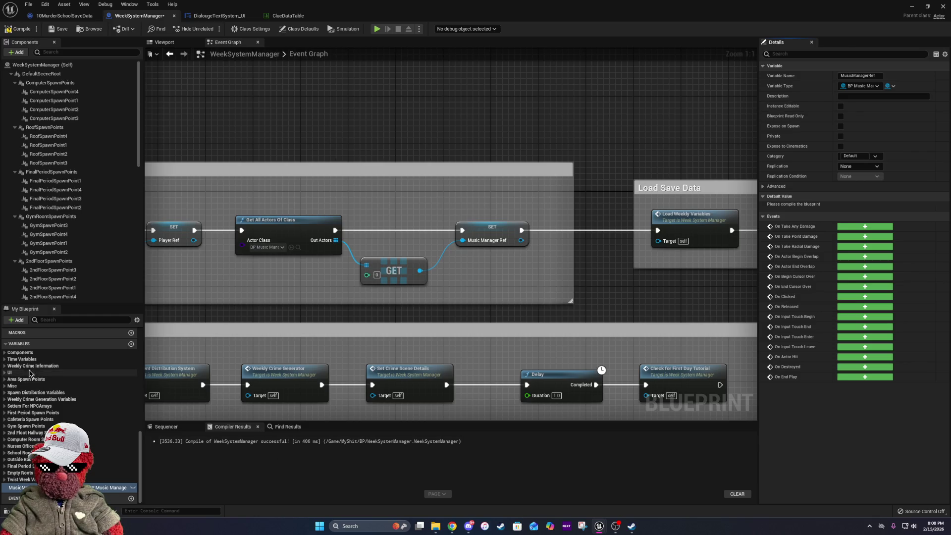
Move MusicManagerRef into Weekly Crime Information, ahead of WeeklyCrimeInfoSysManager.
left_click(5, 386)
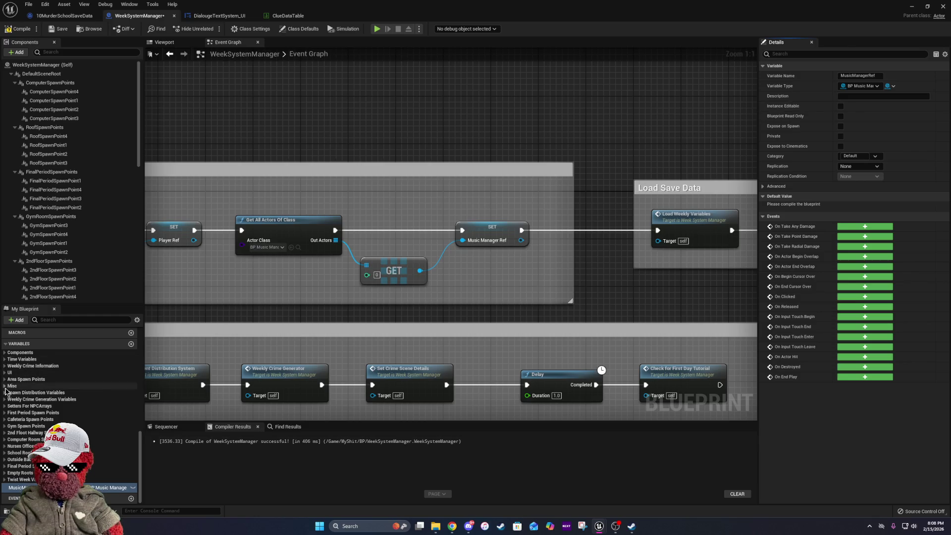
scroll(69, 421, "down", 5)
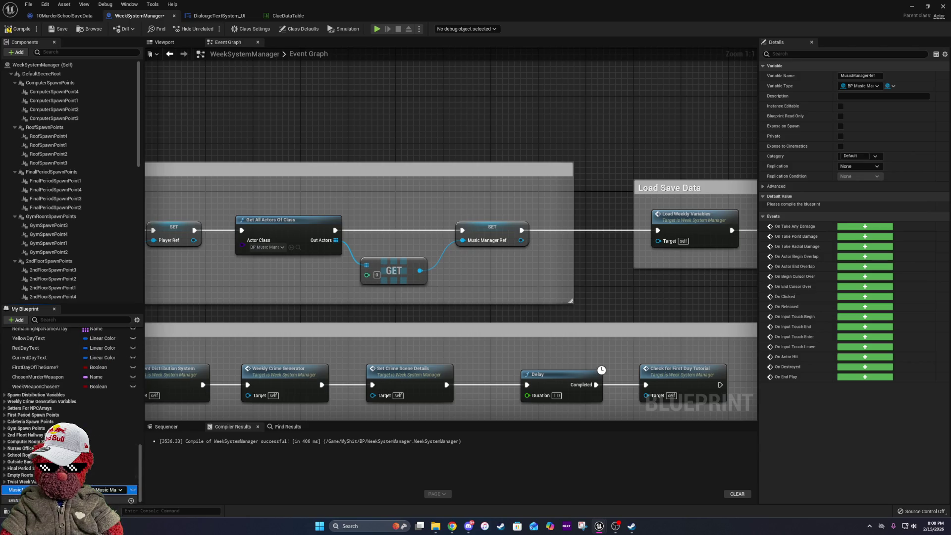
scroll(70, 411, "up", 5)
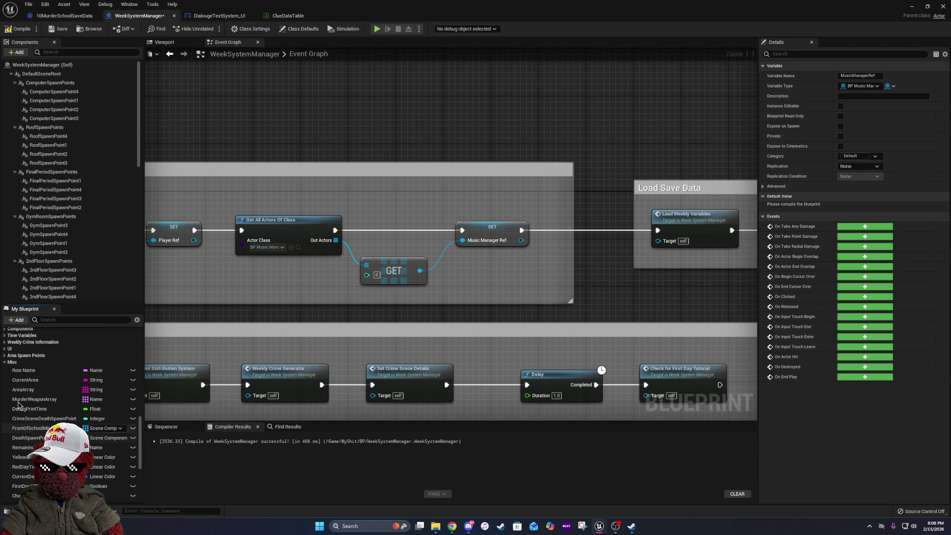
scroll(6, 365, "up", 2)
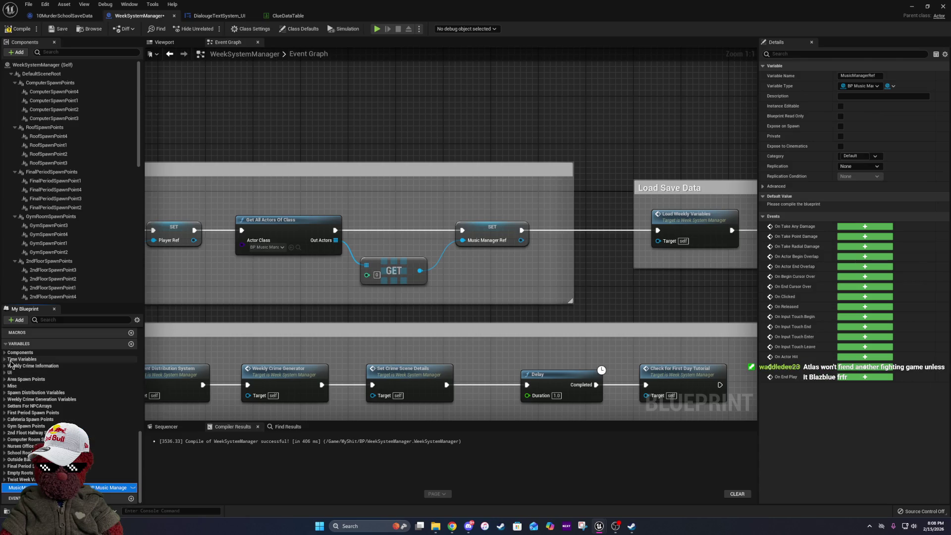
left_click(5, 353)
left_click(6, 353)
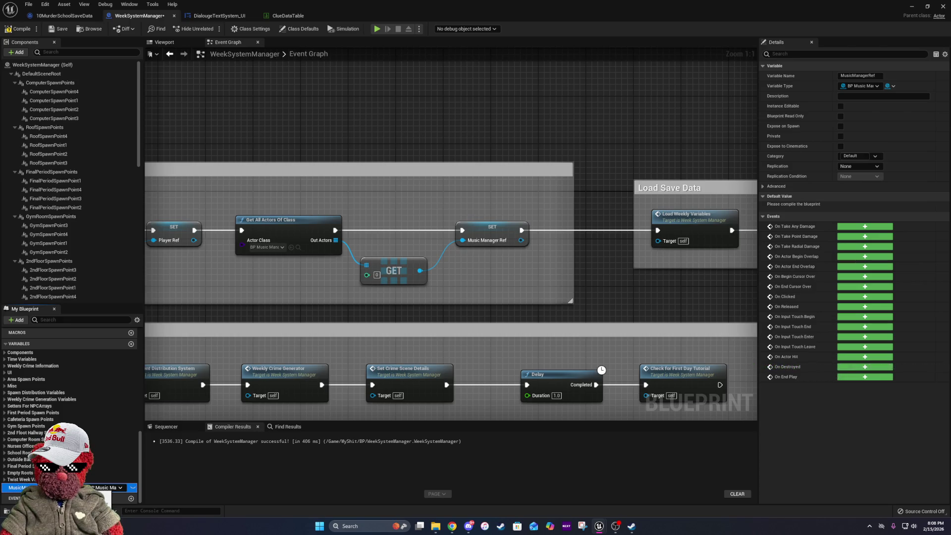
left_click_drag(25, 376, 7, 369)
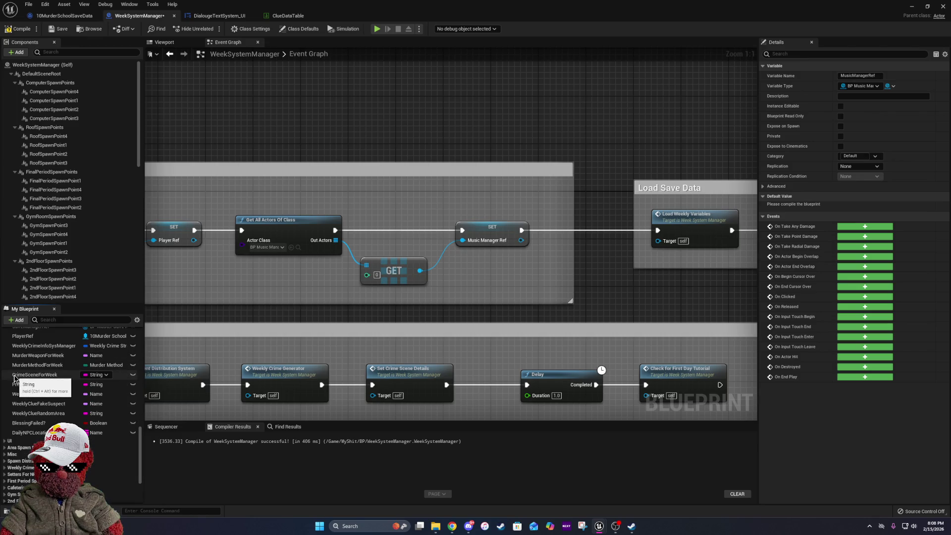
scroll(14, 378, "down", 2)
scroll(14, 377, "down", 2)
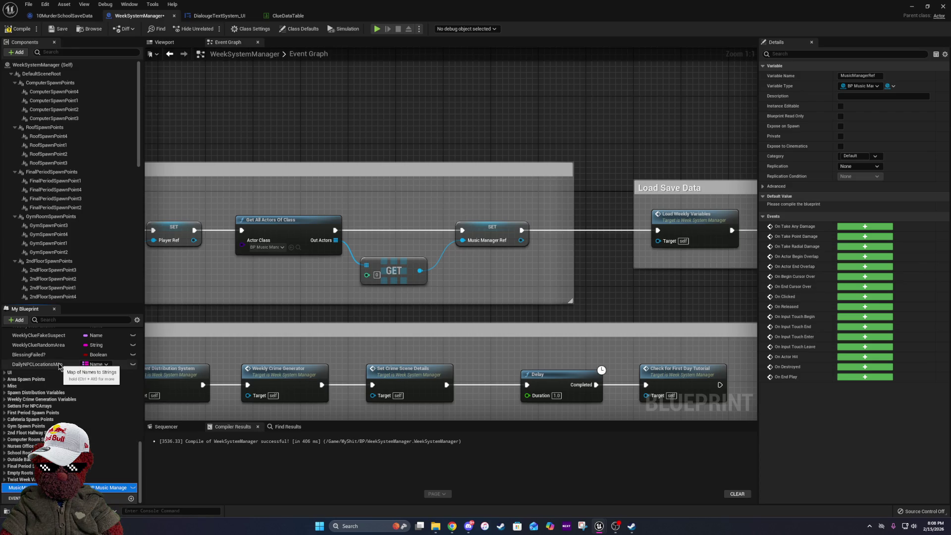
mouse_move(20, 487)
left_mouse_down()
mouse_move(50, 416)
mouse_move(41, 379)
left_mouse_up()
scroll(41, 379, "up", 5)
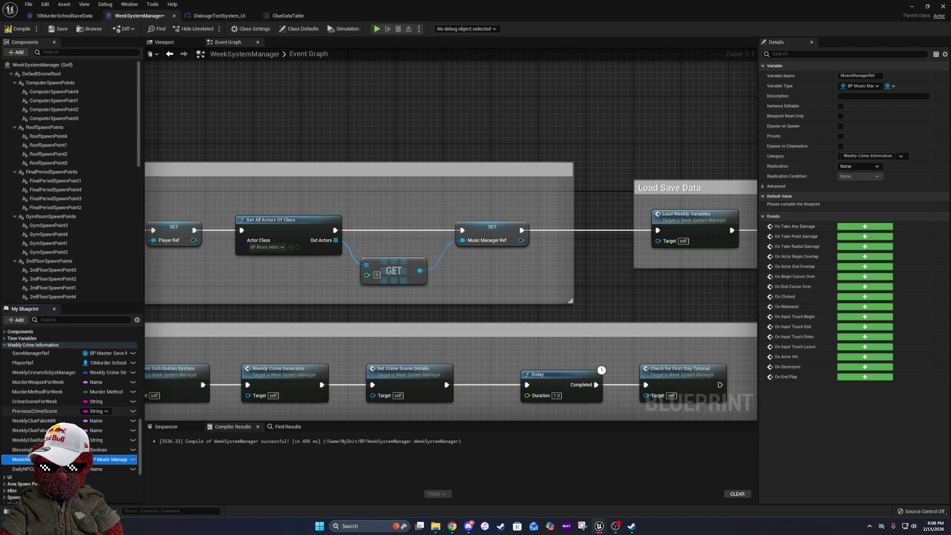
left_click_drag(86, 463, 43, 376)
scroll(43, 377, "up", 2)
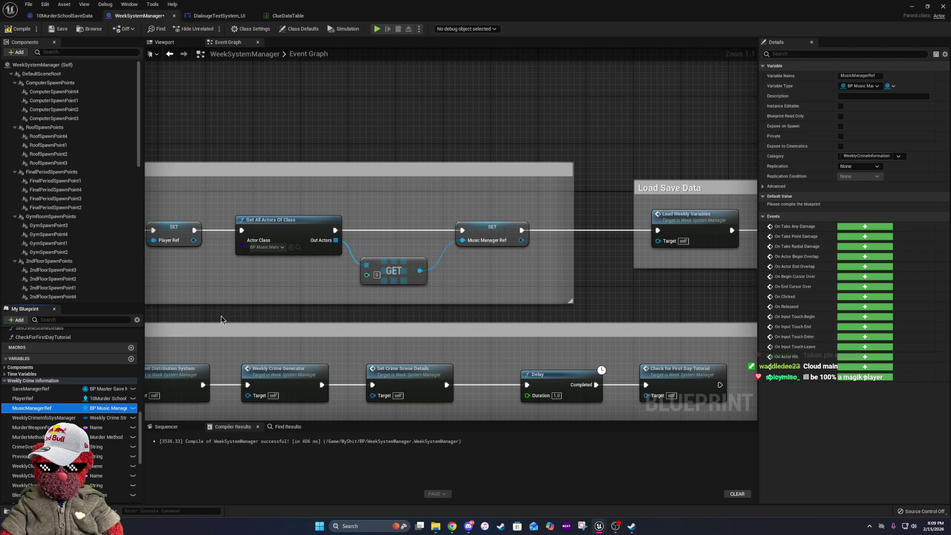
Pan the Event Graph to the InvestigationDayEvent section with Set Actor Location.
left_click_drag(221, 316, 432, 321)
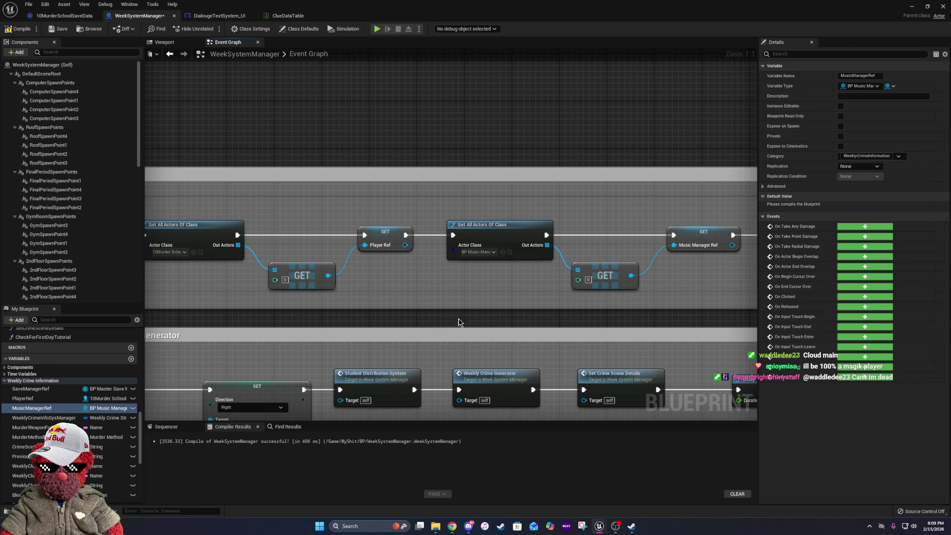
left_click_drag(502, 321, 627, 202)
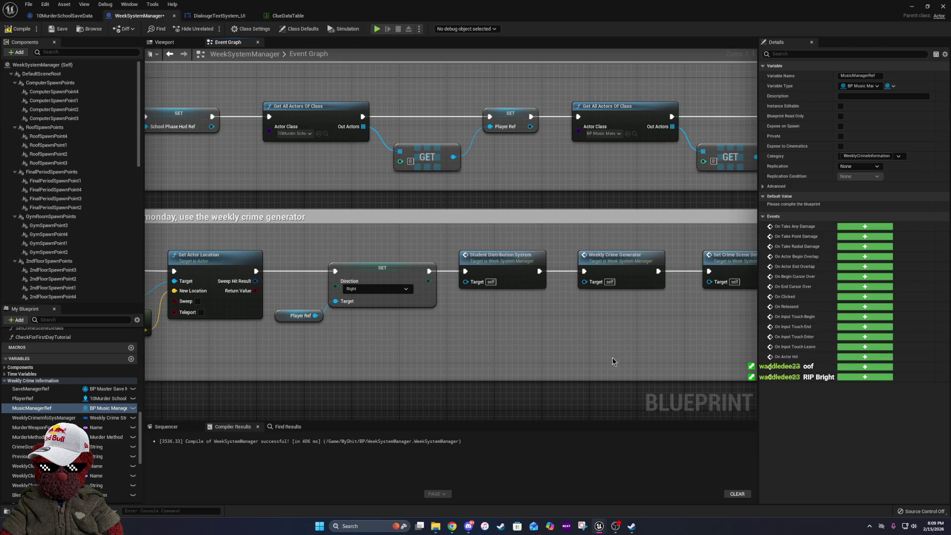
left_click_drag(612, 357, 208, 341)
left_click_drag(388, 365, 516, 367)
left_click_drag(264, 348, 503, 341)
left_click_drag(331, 353, 432, 357)
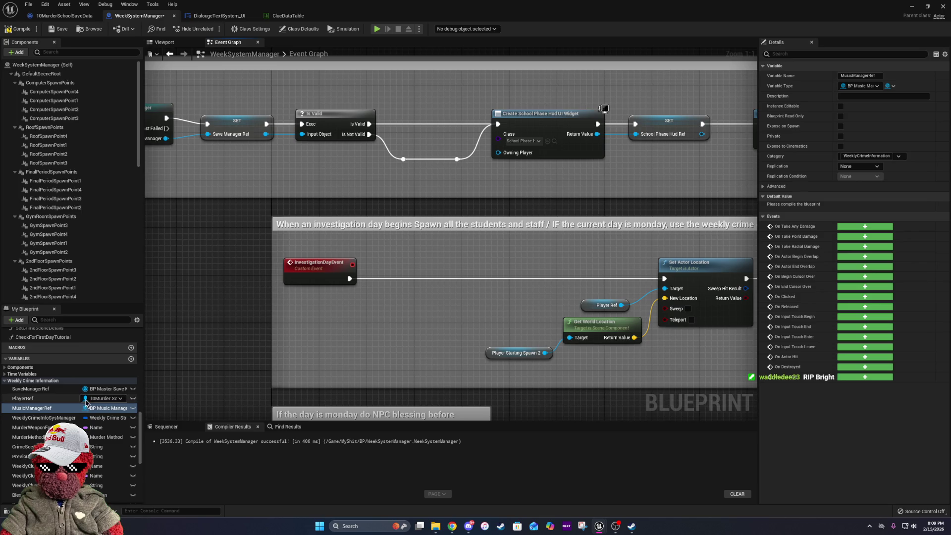
mouse_move(545, 375)
left_mouse_down()
mouse_move(210, 341)
mouse_move(395, 343)
left_mouse_up()
scroll(210, 341, "down", 4)
scroll(224, 337, "up", 2)
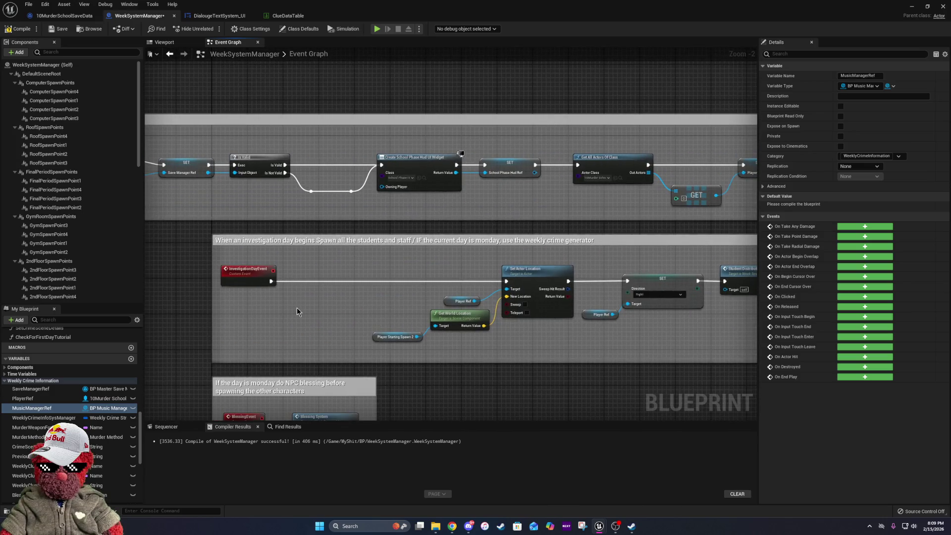
scroll(296, 307, "up", 2)
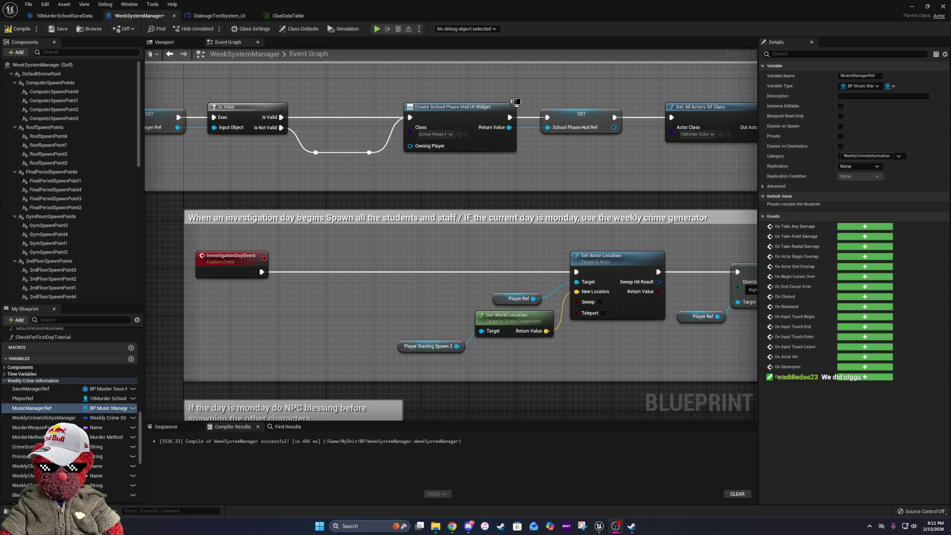
Drag MusicManagerRef from My Blueprint into the graph near InvestigationDayEvent.
right_click(572, 252)
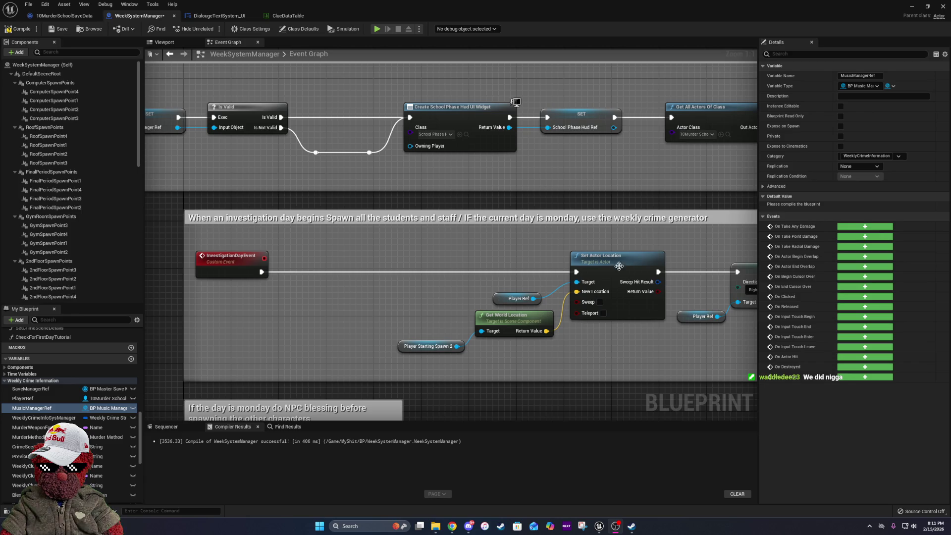
key("Escape")
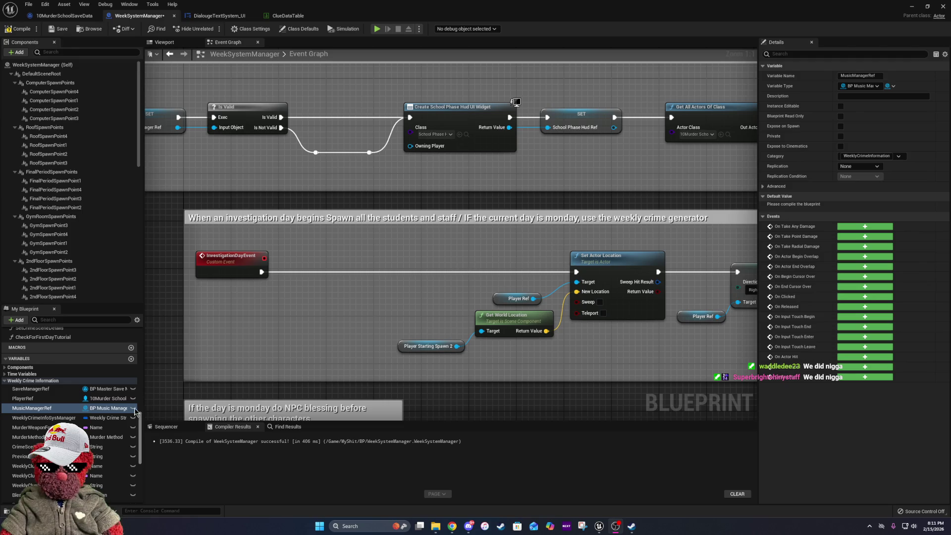
mouse_move(63, 410)
left_mouse_down()
mouse_move(337, 278)
mouse_move(283, 301)
mouse_move(322, 317)
mouse_move(333, 295)
left_mouse_up()
Add a Get MusicManagerRef node and position it just below InvestigationDayEvent.
left_click(305, 311)
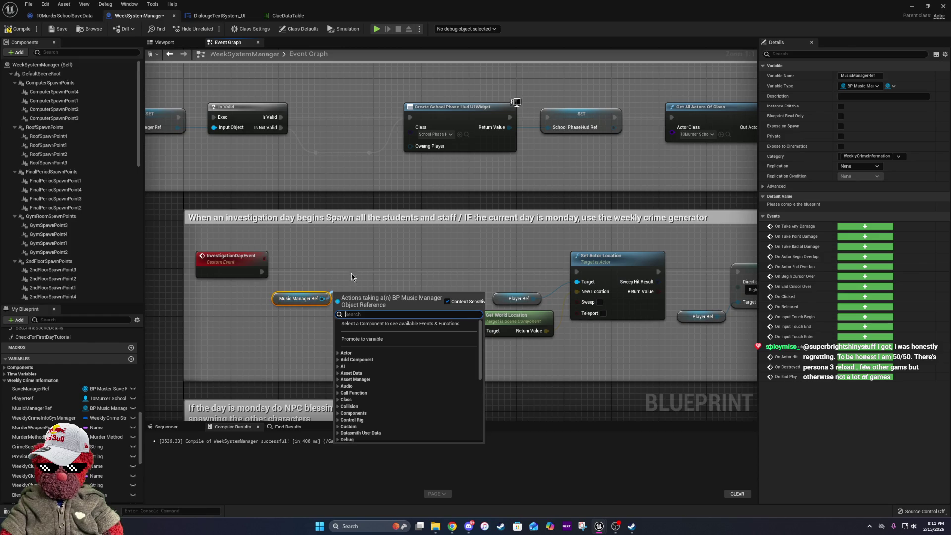
left_click(367, 266)
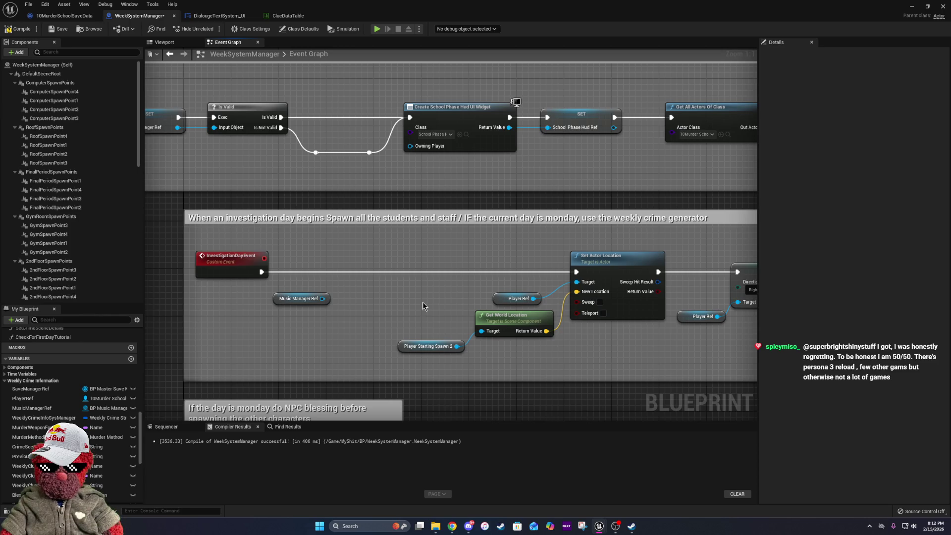
left_click_drag(423, 302, 197, 318)
scroll(382, 317, "down", 3)
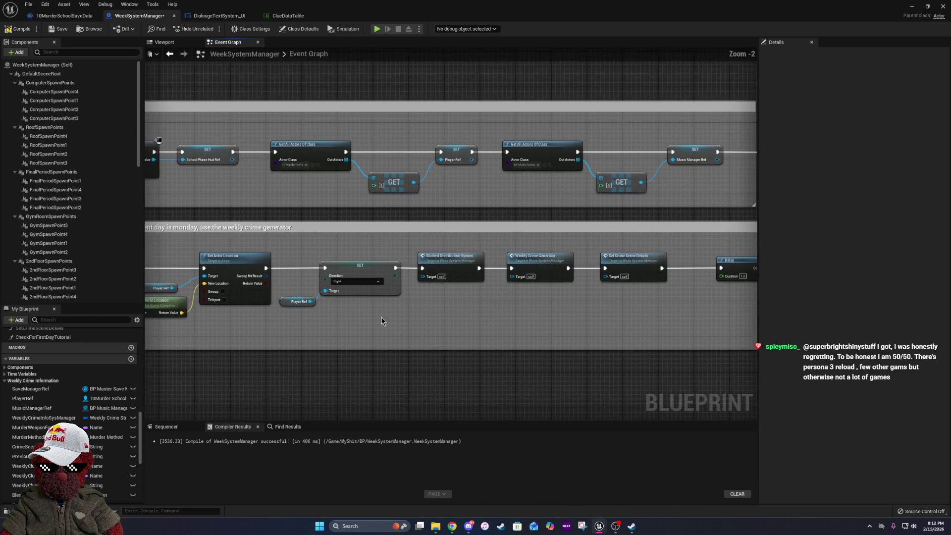
scroll(524, 310, "up", 1)
mouse_move(524, 310)
left_mouse_down()
mouse_move(305, 285)
mouse_move(602, 291)
left_mouse_up()
key("alt+p")
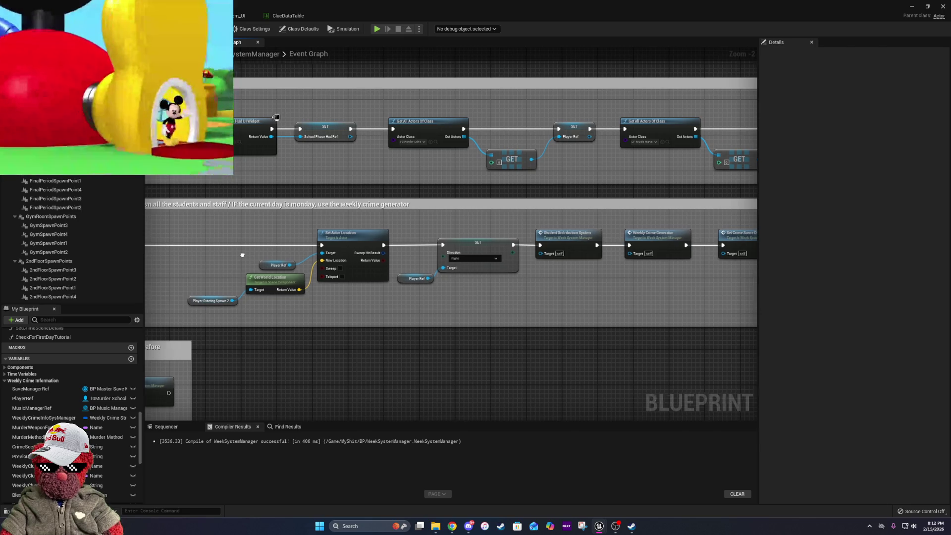
left_click_drag(243, 256, 511, 257)
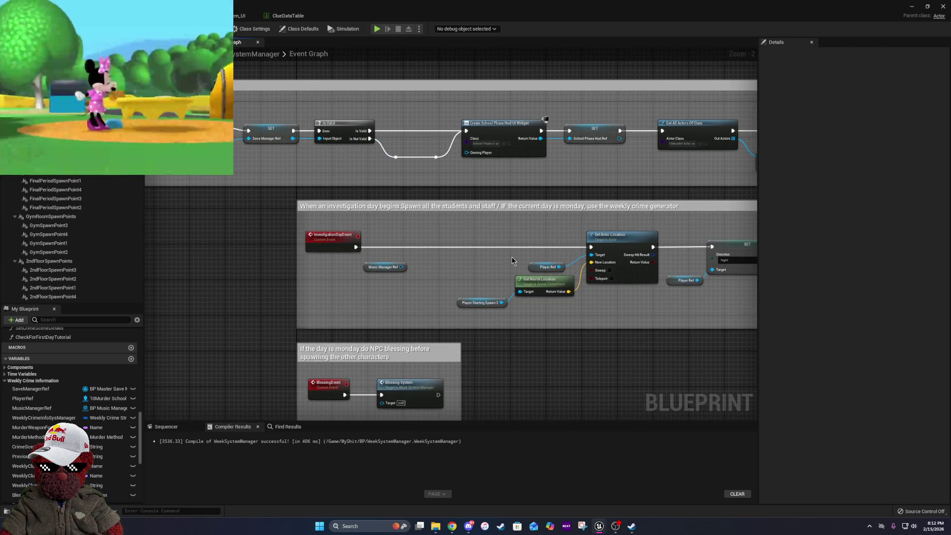
scroll(465, 266, "up", 2)
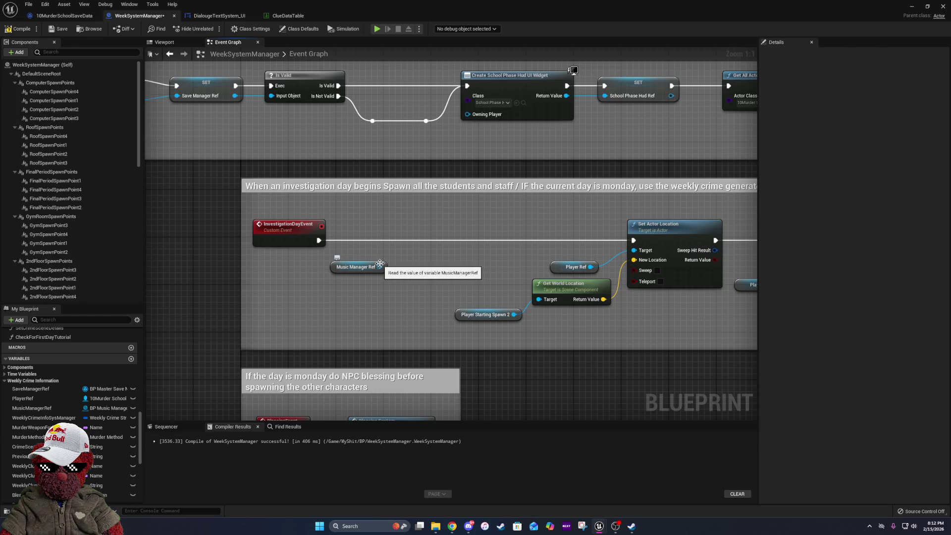
mouse_move(381, 267)
left_mouse_down()
mouse_move(362, 273)
mouse_move(434, 234)
mouse_move(406, 254)
left_mouse_up()
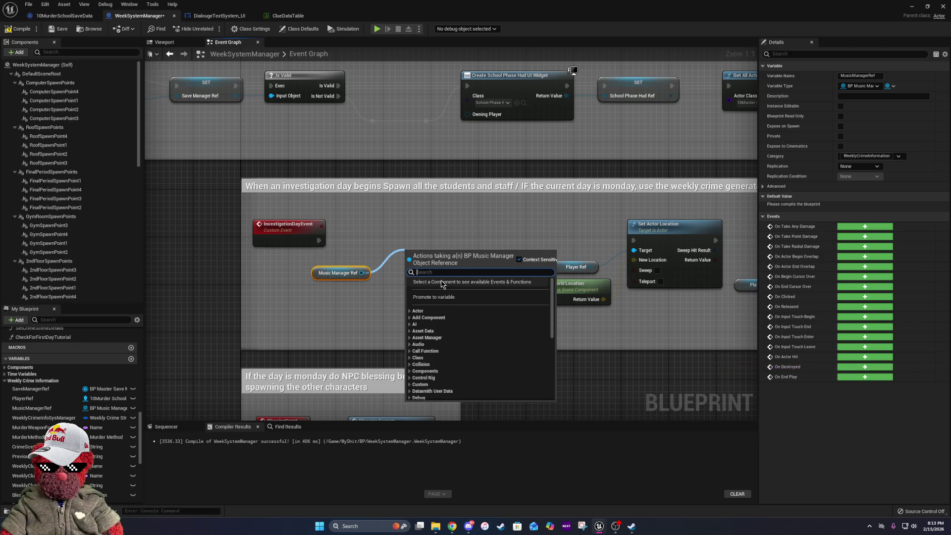
Add a Set Music node from Music Manager Ref and feed it InvestigationDayEvent's exec.
left_click_drag(362, 273, 396, 257)
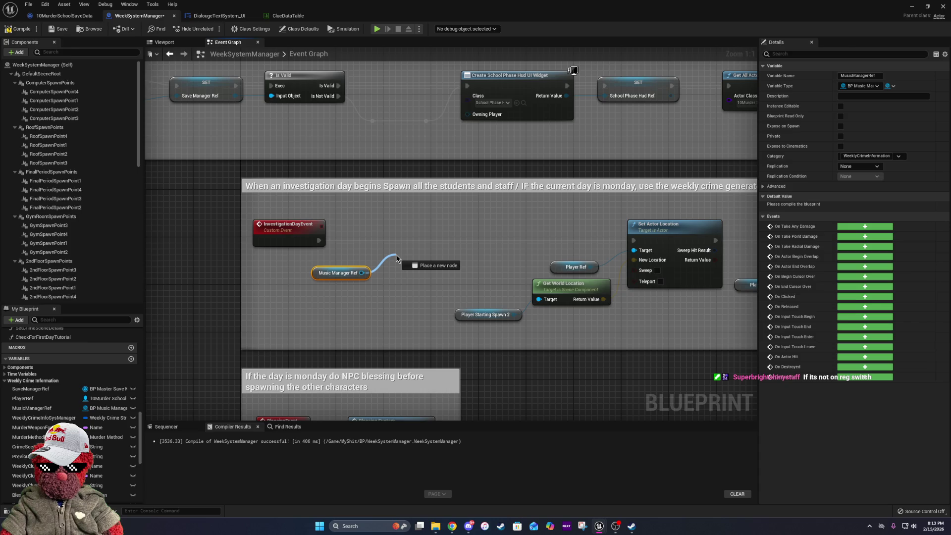
left_click_drag(397, 257, 396, 258)
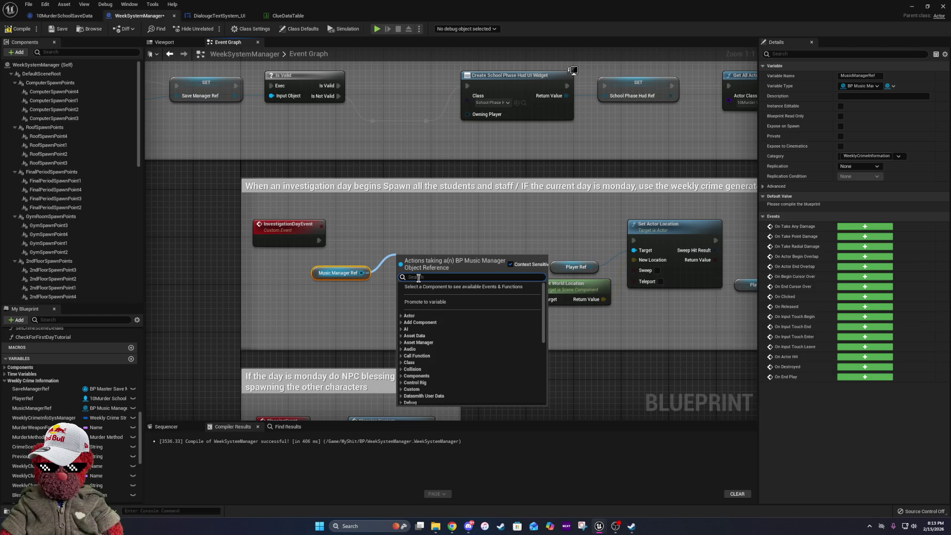
left_click_drag(361, 272, 399, 255)
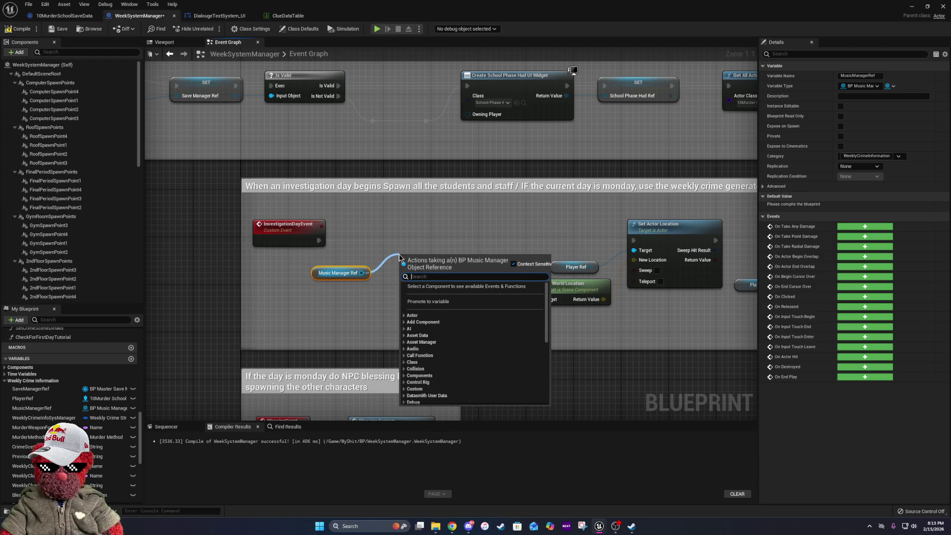
type("set")
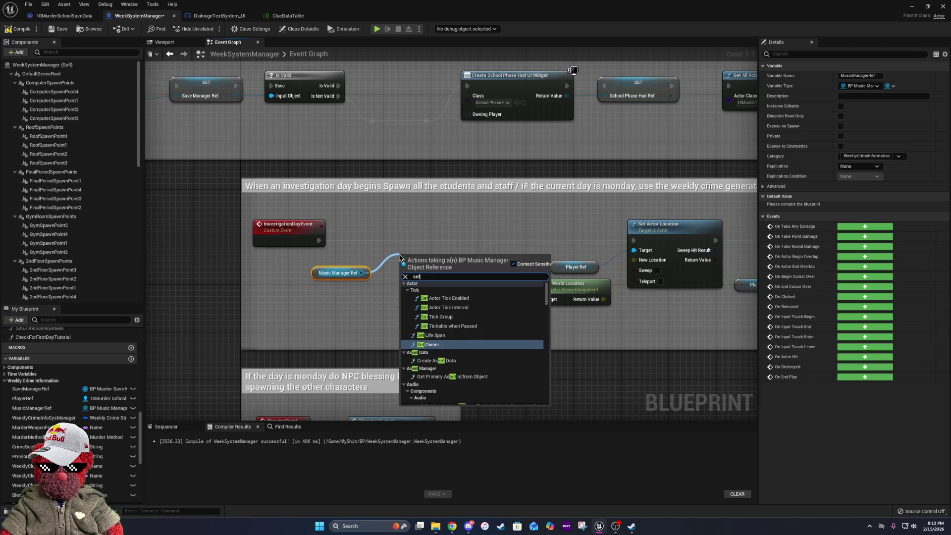
type(" m")
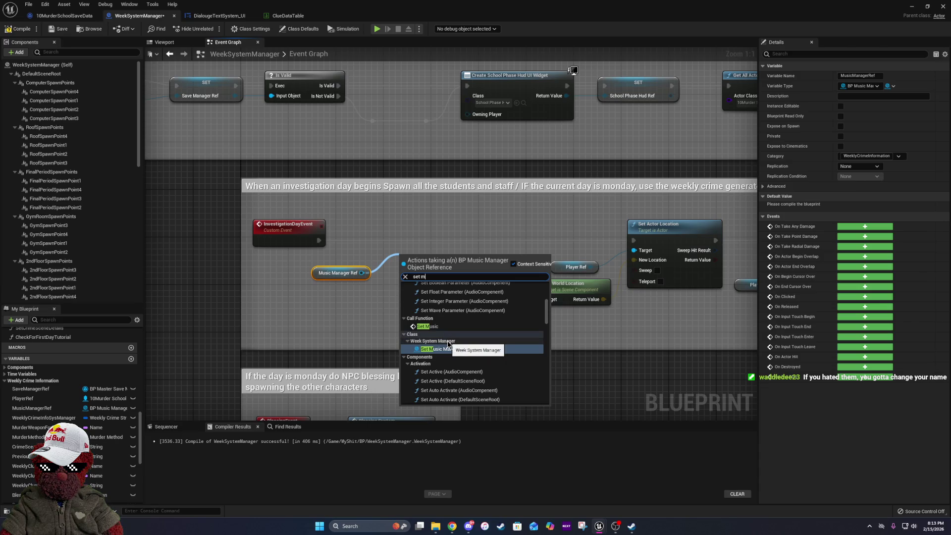
left_click(428, 327)
mouse_move(426, 283)
left_mouse_down()
mouse_move(426, 247)
mouse_move(408, 248)
left_mouse_up()
left_click_drag(390, 241, 319, 241)
left_click(413, 267)
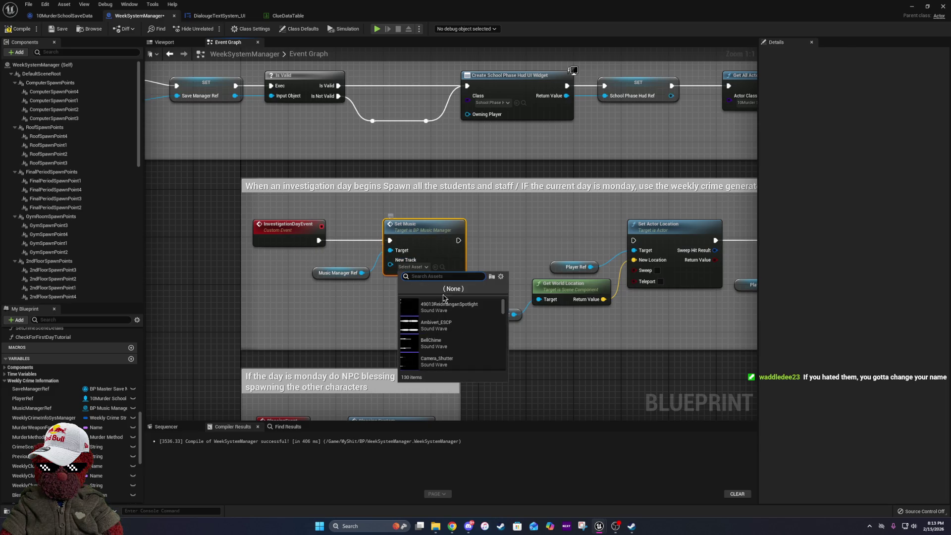
Set New Track to Everdawn_Morning_C and wire Set Music on to Set Actor Location.
type("everd")
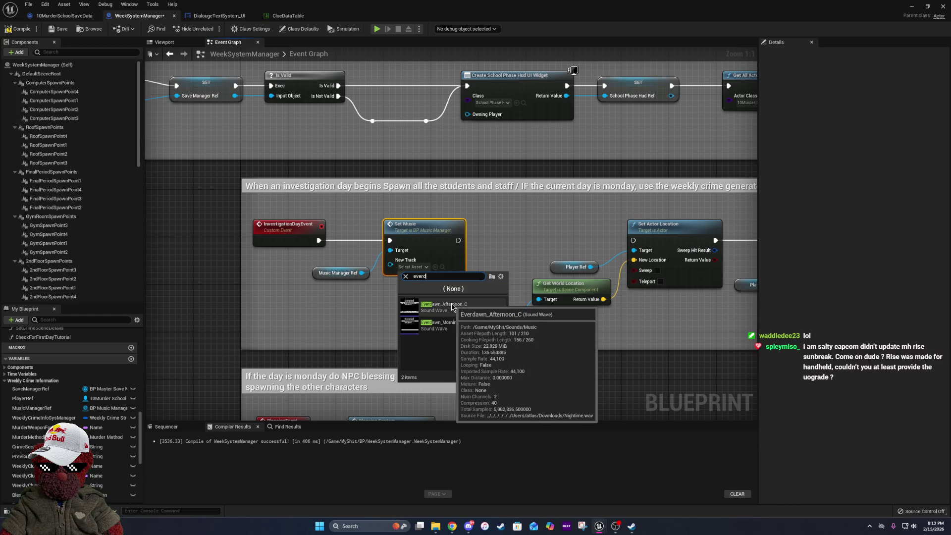
left_click(451, 326)
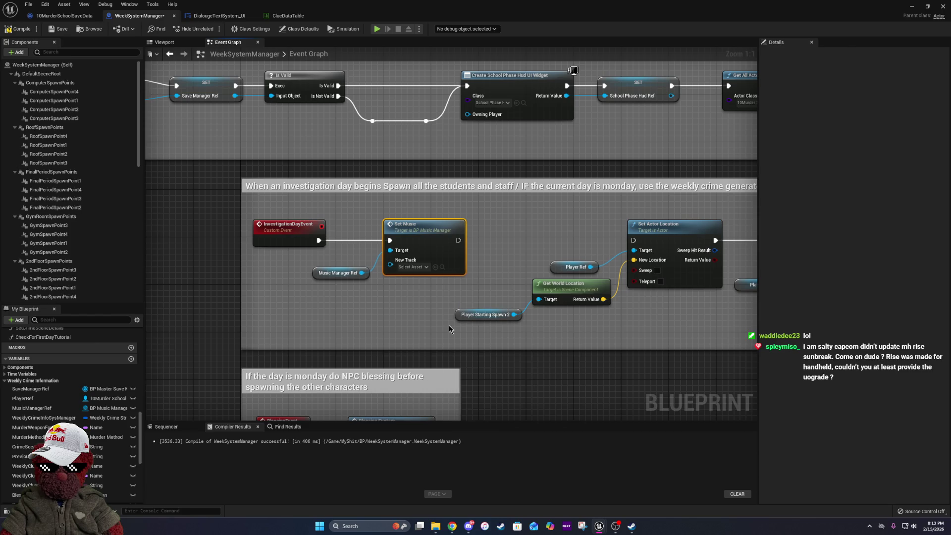
mouse_move(463, 240)
left_mouse_down()
mouse_move(661, 245)
mouse_move(634, 240)
left_mouse_up()
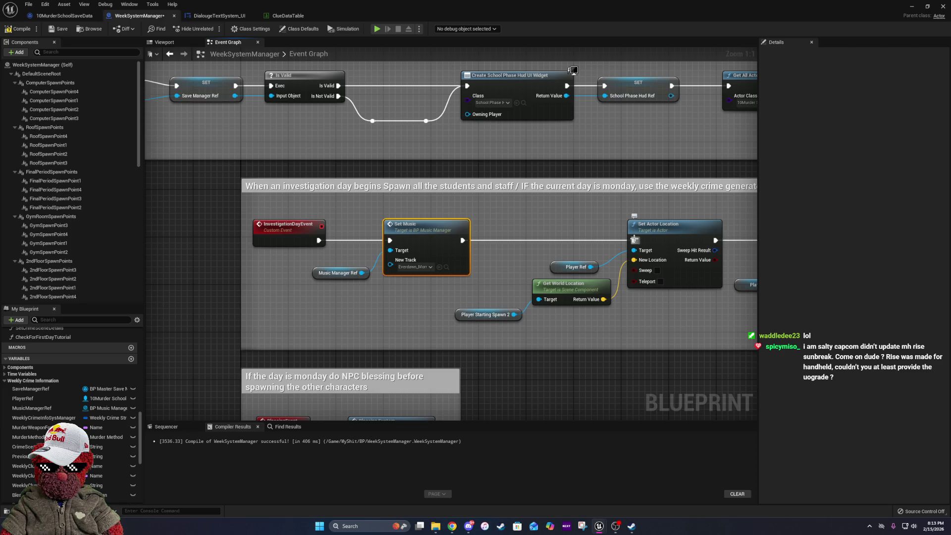
Tidy the graph by nudging Set Music and Music Manager Ref slightly right.
left_click(417, 306)
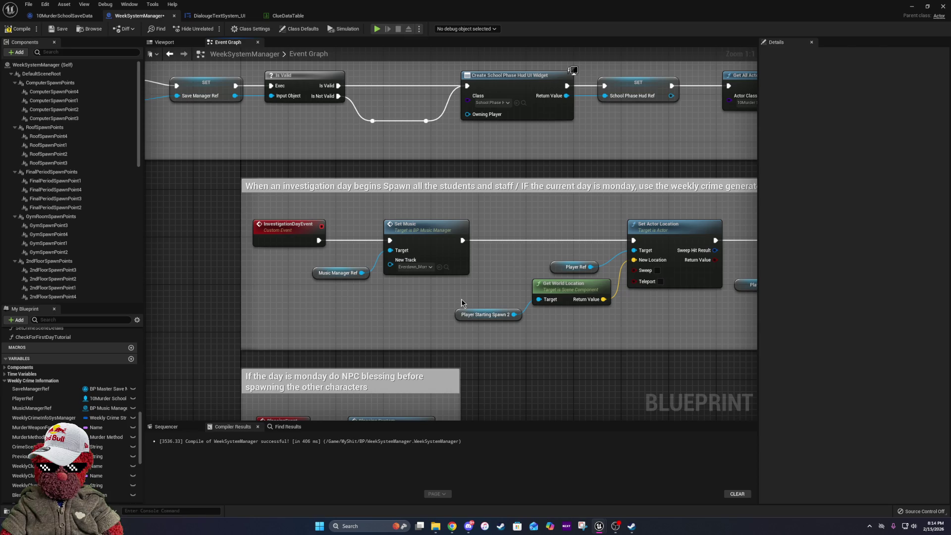
left_click_drag(519, 254, 462, 260)
left_click_drag(291, 239, 392, 286)
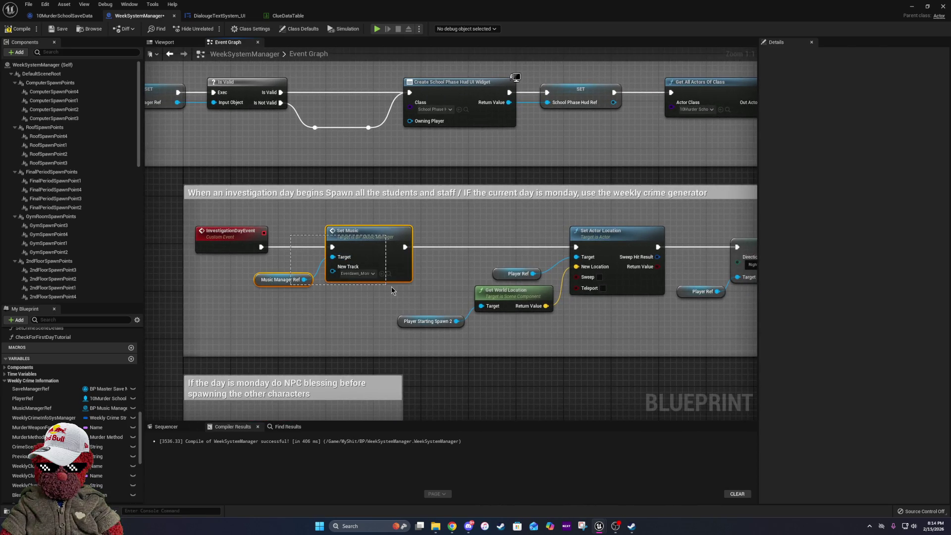
left_click_drag(389, 238, 395, 239)
left_click(457, 268)
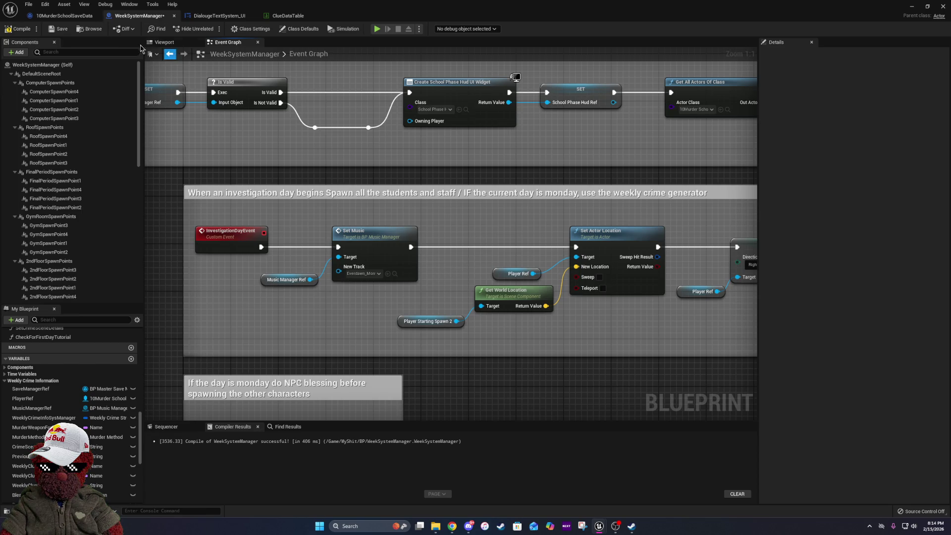
Compile and save the WeekSystemManager blueprint, then start Play in the level editor.
left_click(40, 30)
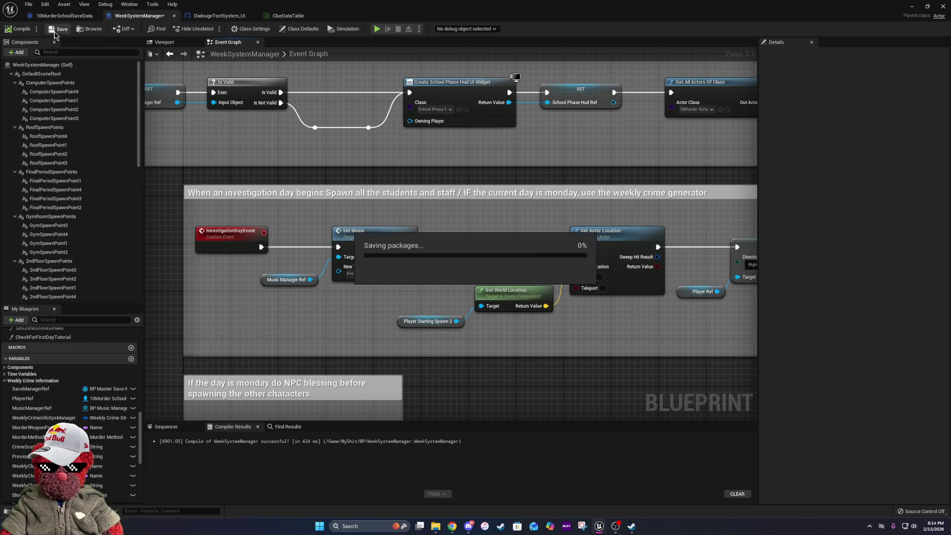
key("alt+Tab")
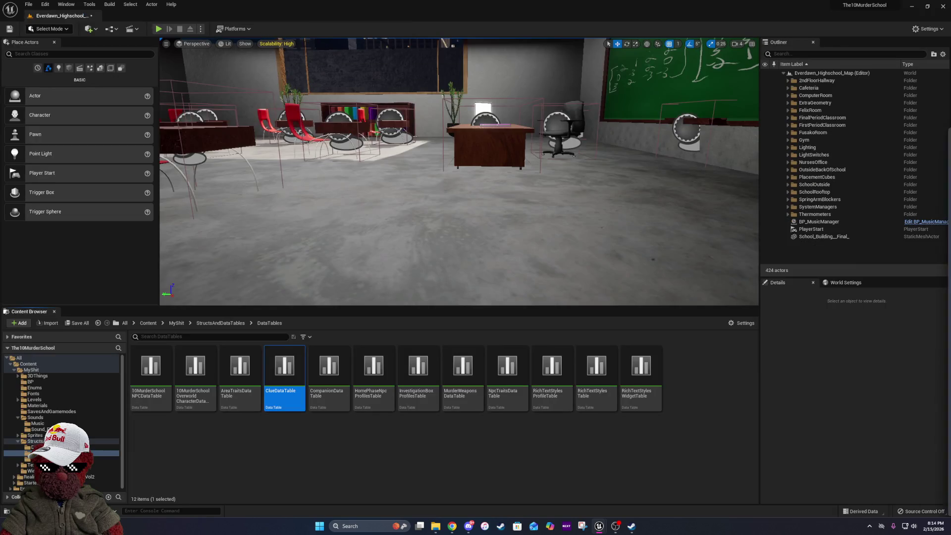
left_click(160, 30)
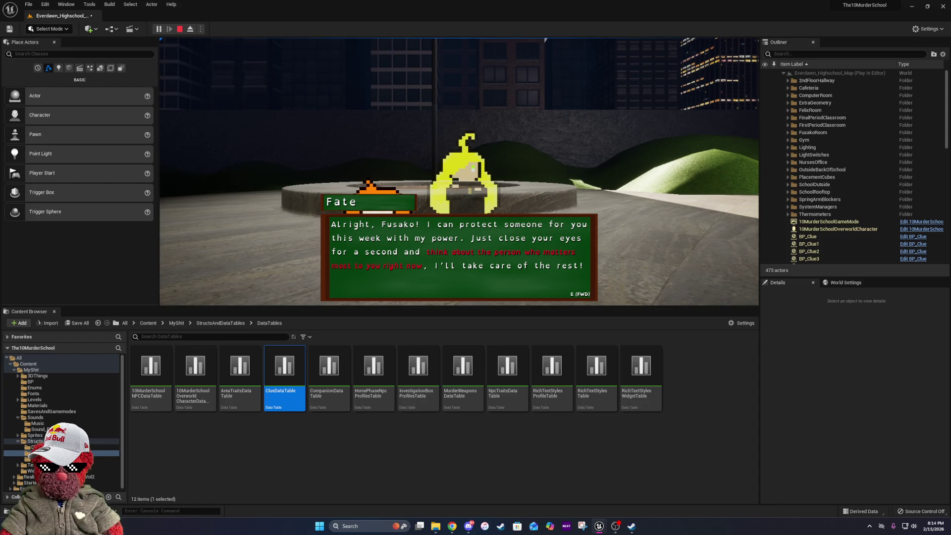
Play through the dialogue and blessing choice, walk around the classroom, then stop.
key("e")
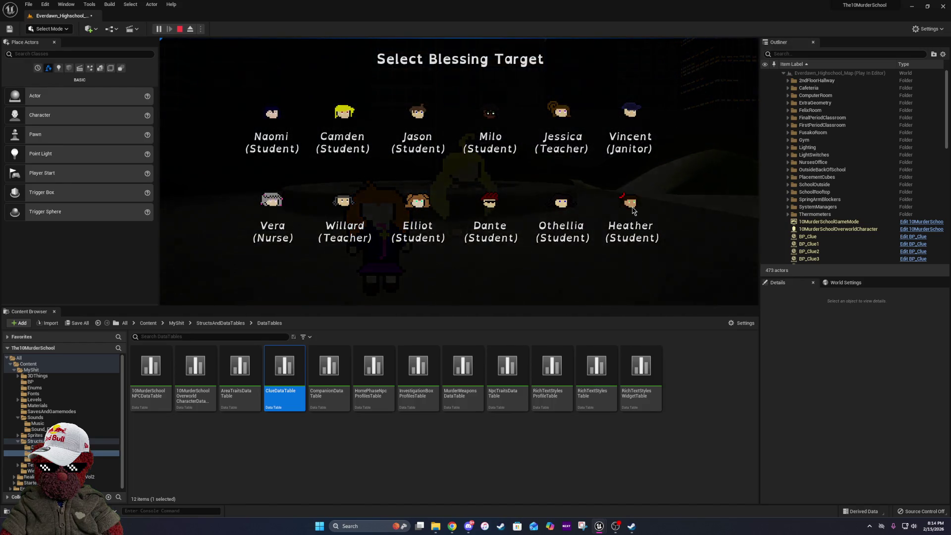
left_click(620, 208)
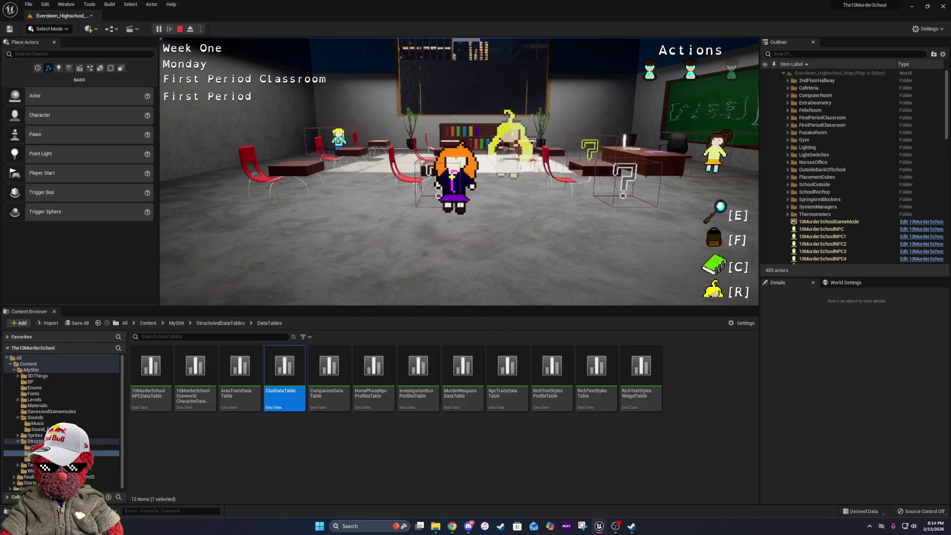
key("a")
key("a")
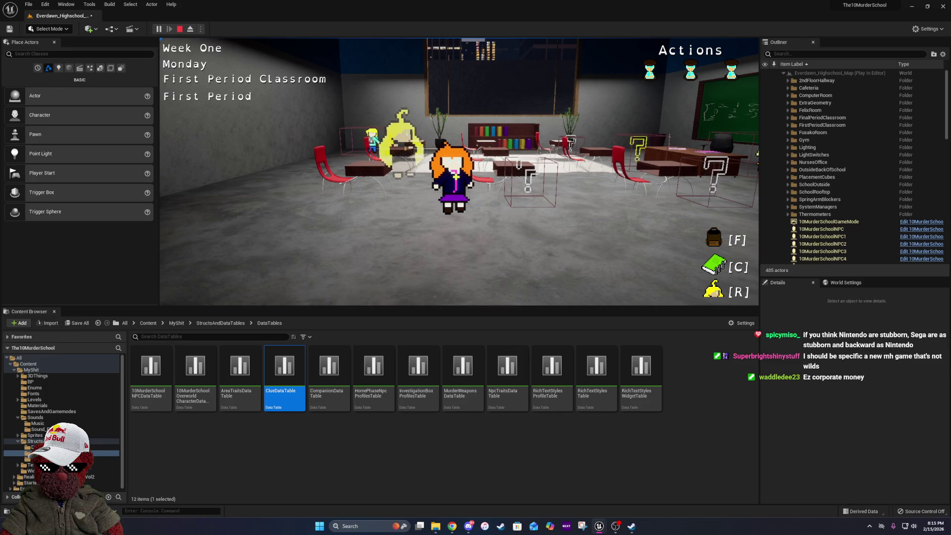
key("a")
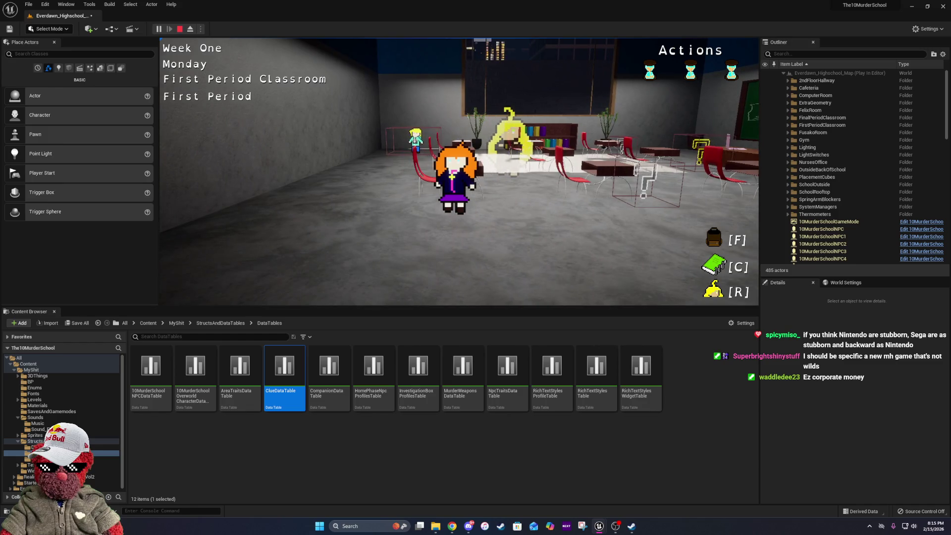
key("Escape")
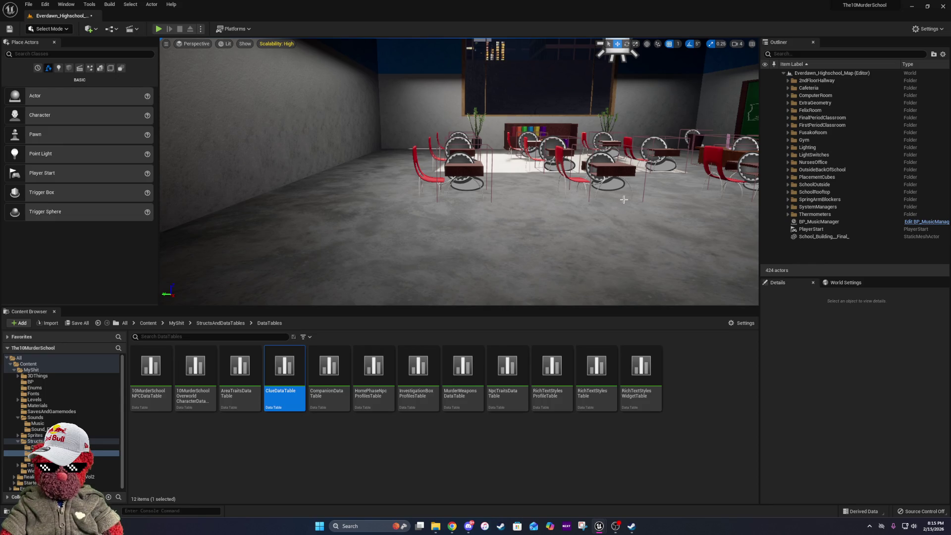
Look through the Structs and DataTableBPs folders in StructsAndDataTables, then return to the MyShit folder.
left_click(218, 323)
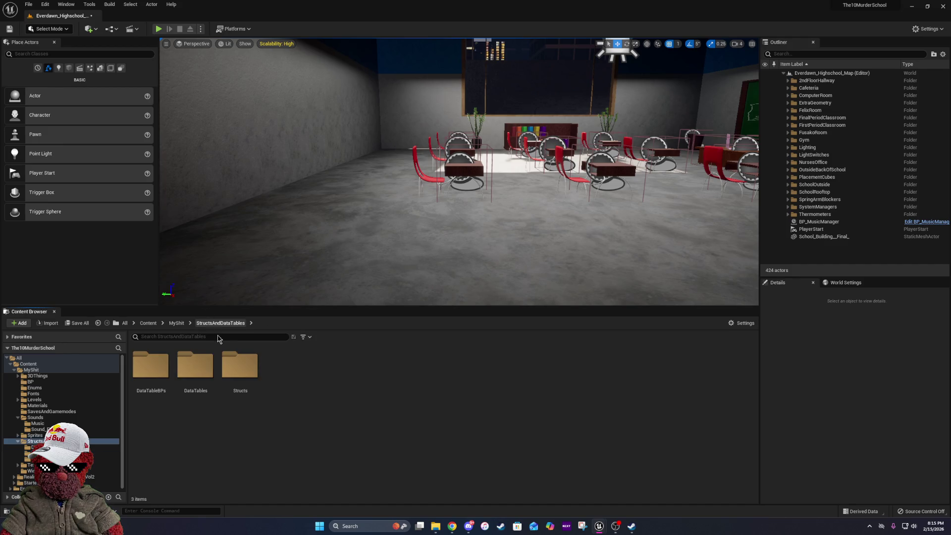
double_click(224, 364)
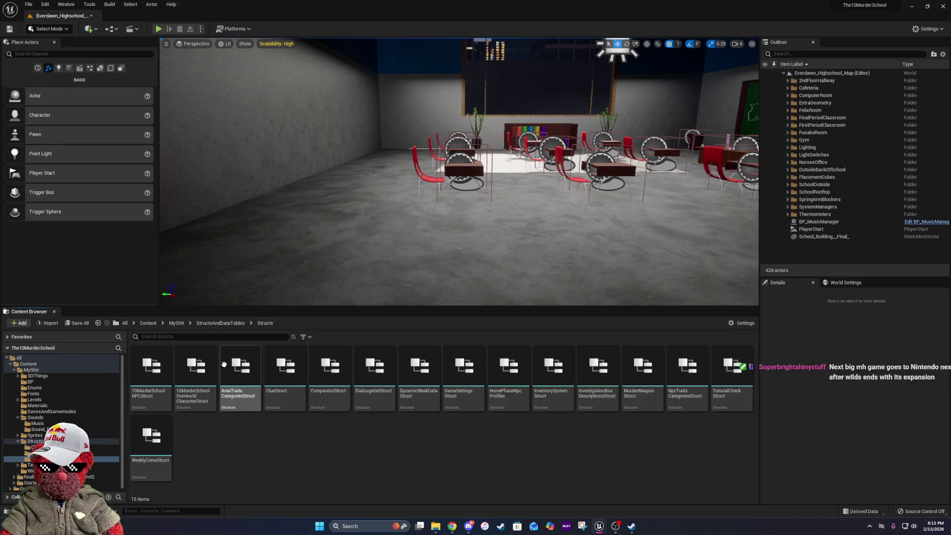
left_click(223, 324)
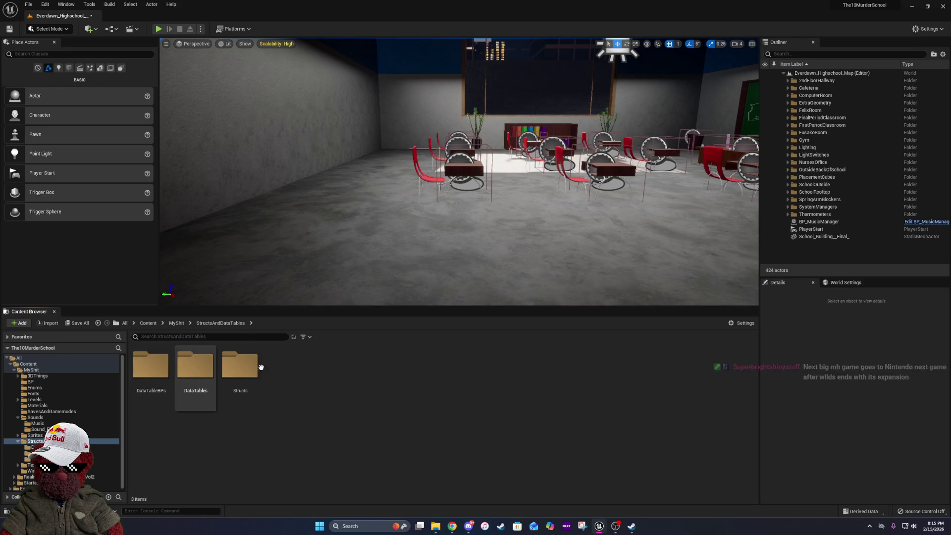
double_click(150, 370)
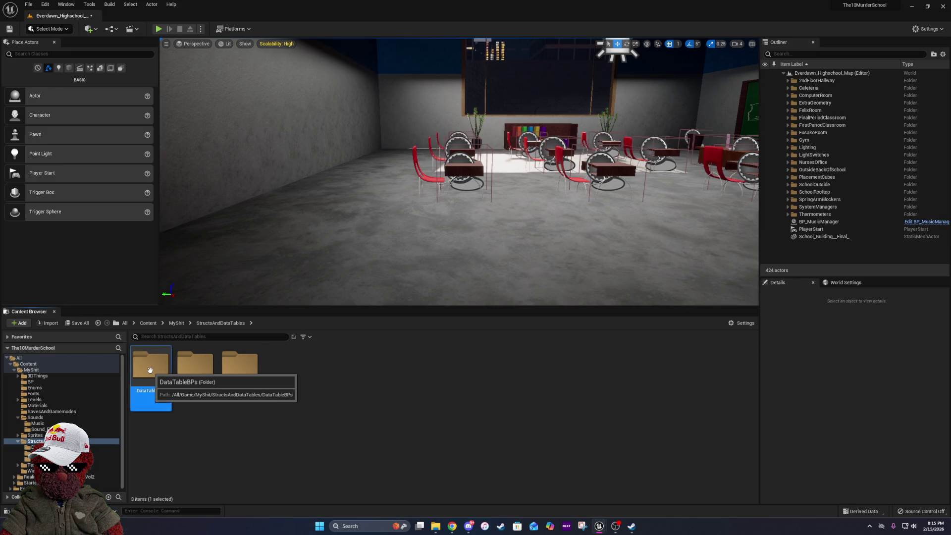
left_click(237, 324)
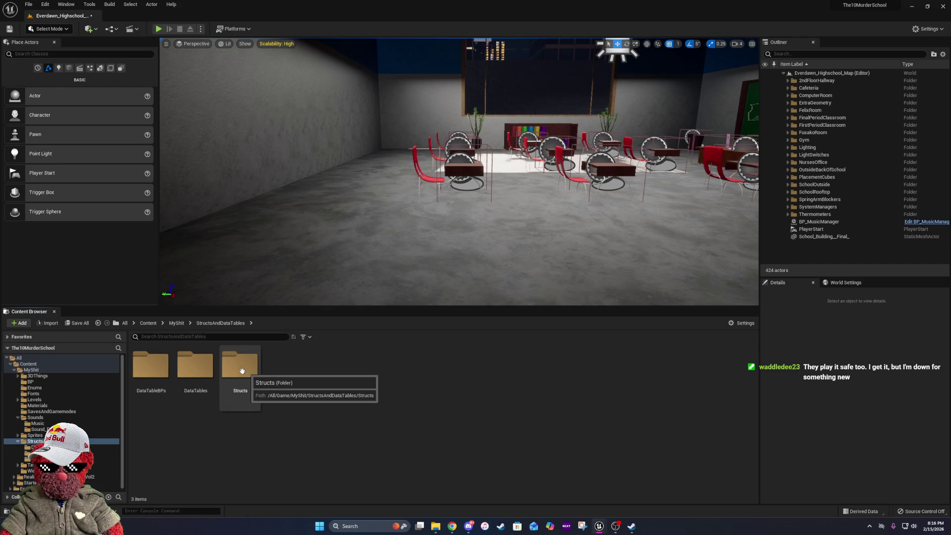
left_click(176, 324)
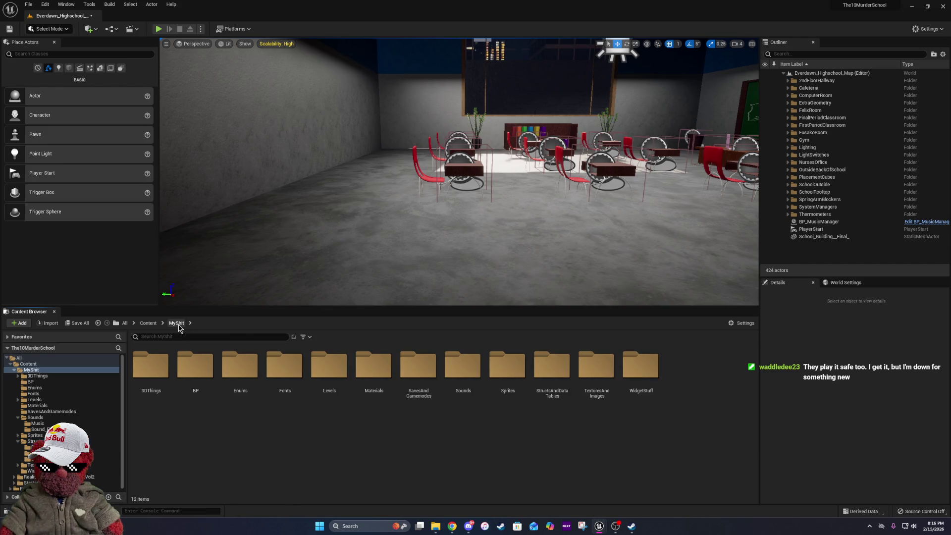
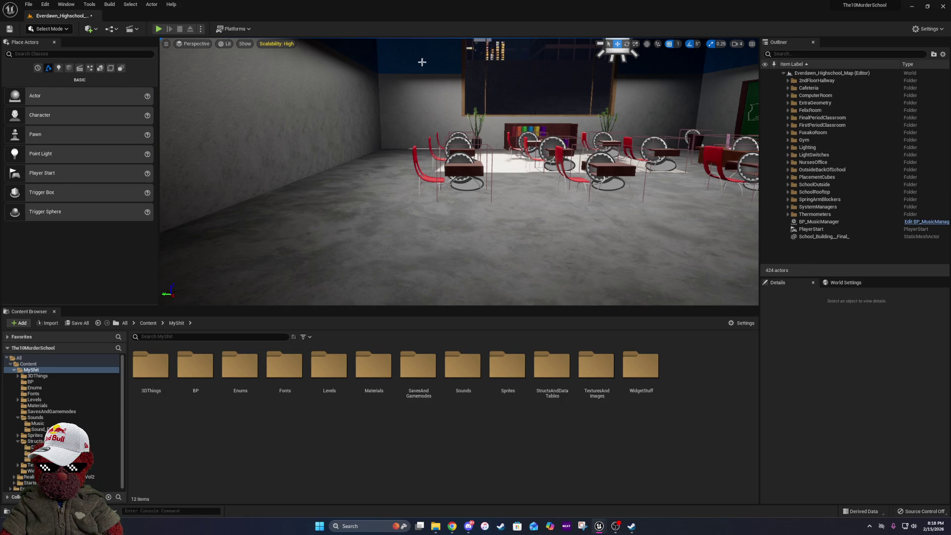
Save the level, open the WidgetStuff folder, and open the SchoolMapButtons_UI widget blueprint.
left_click(9, 29)
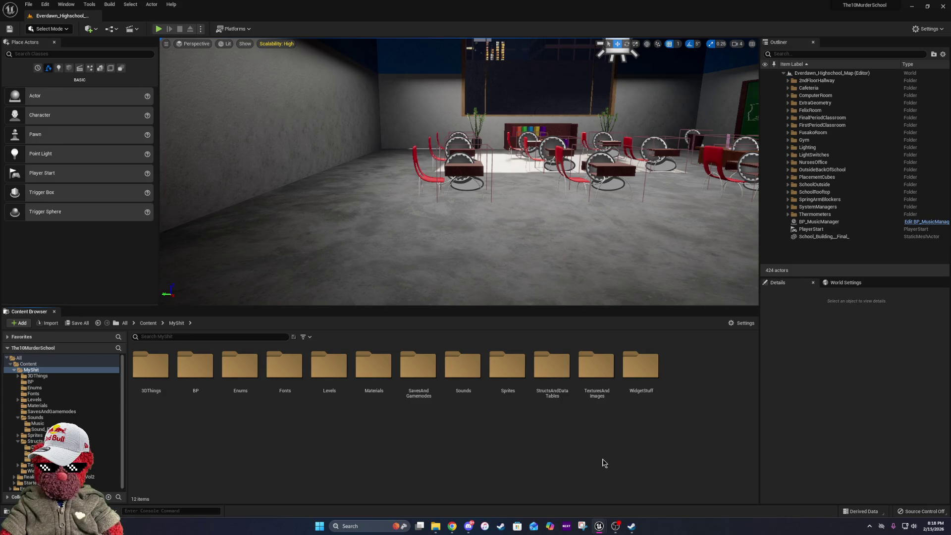
double_click(639, 374)
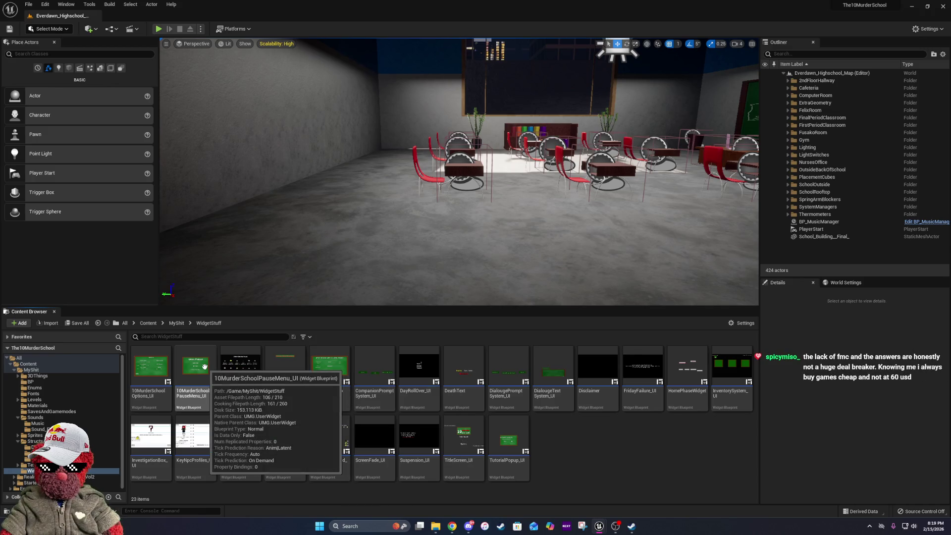
left_click(279, 452)
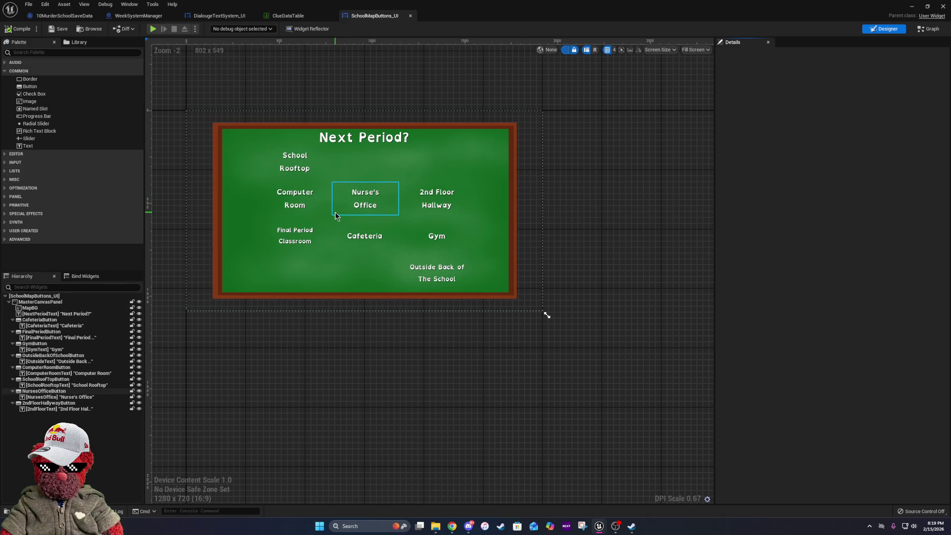
Inspect the Nurse's Office, 2nd Floor Hallway, Gym, Cafeteria, Final Period Classroom and Computer Room buttons.
scroll(329, 214, "up", 2)
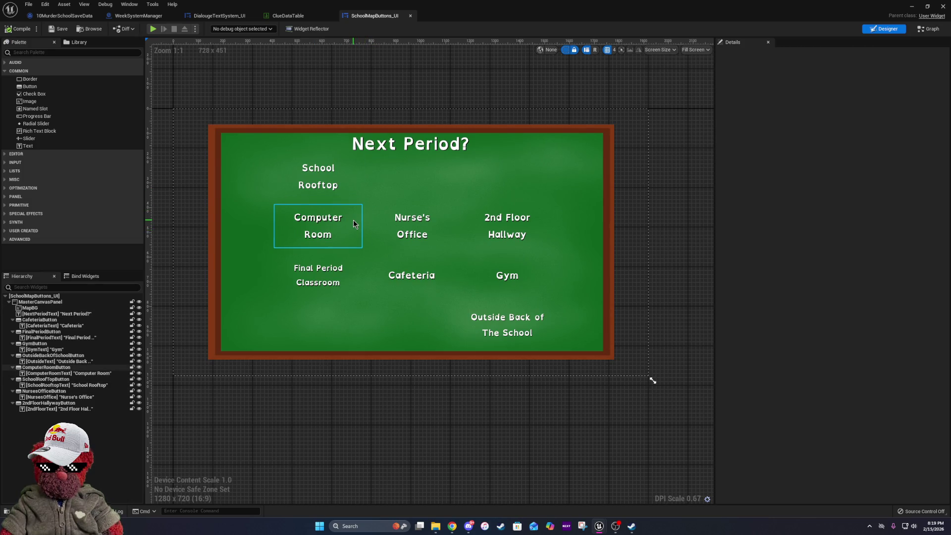
left_click(392, 220)
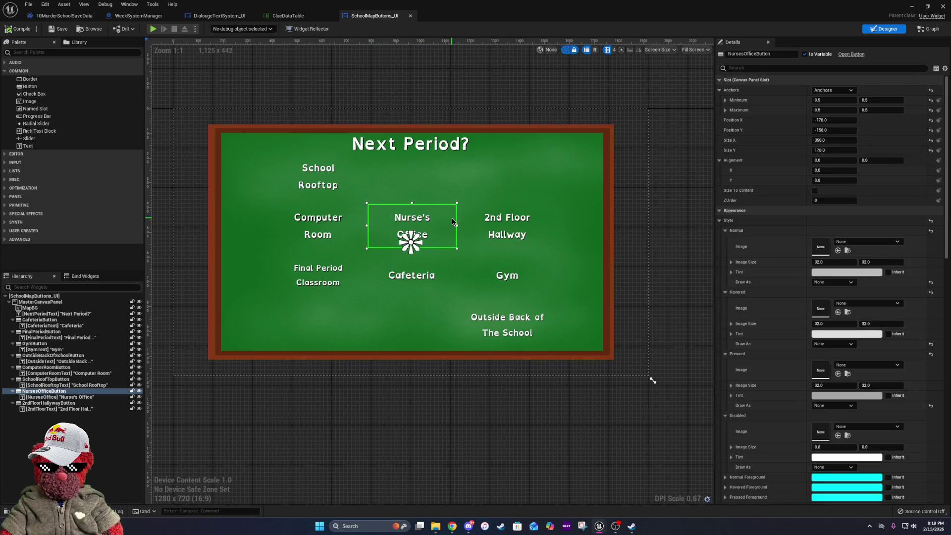
left_click(471, 220)
left_click(495, 272)
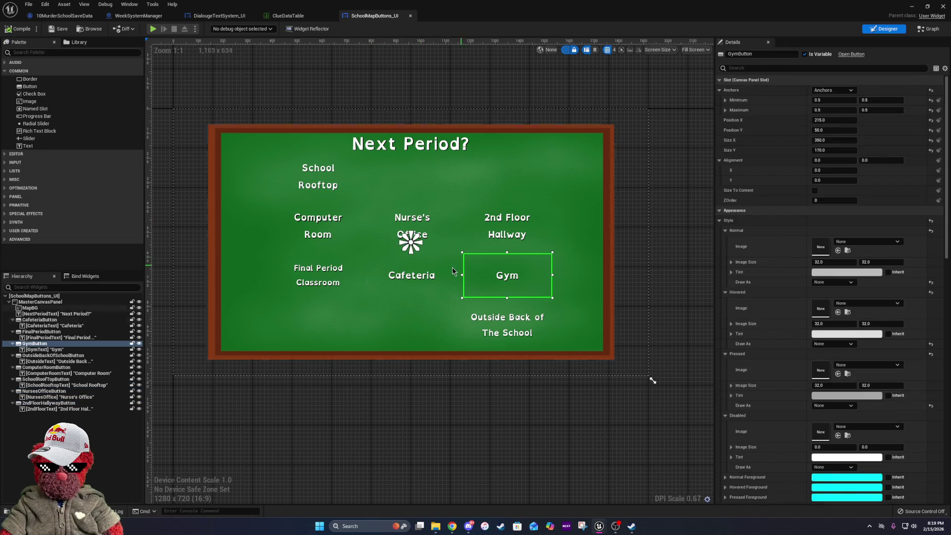
left_click(447, 272)
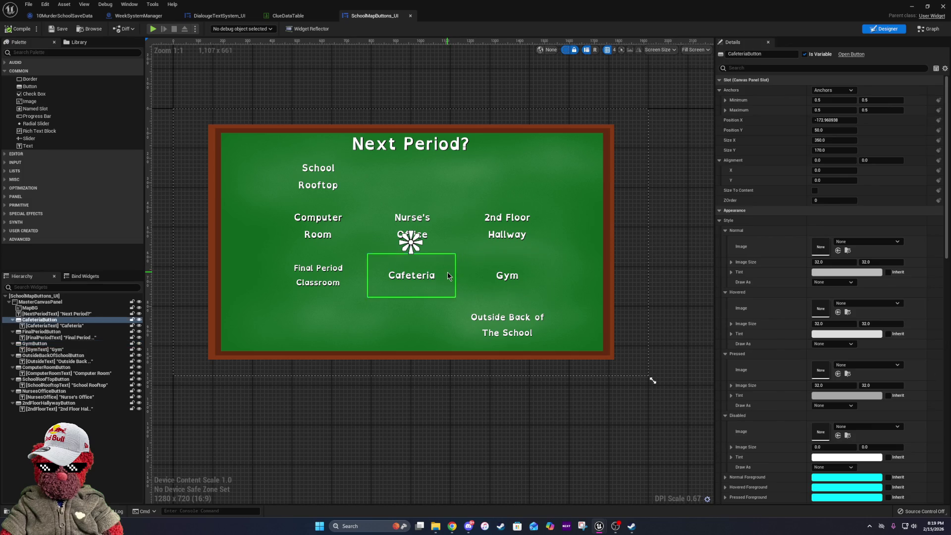
left_click(354, 274)
left_click(349, 232)
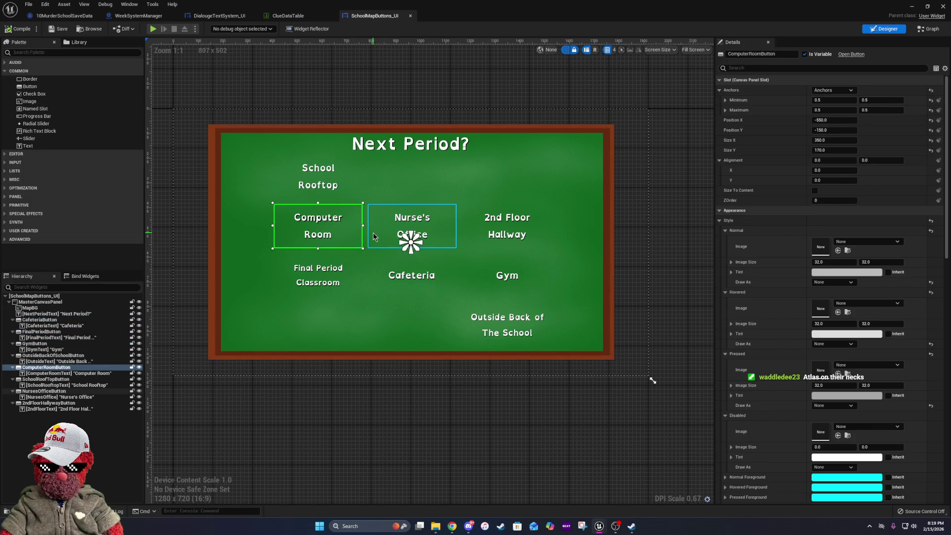
Recheck the Nurse's Office, Cafeteria, Final Period Classroom and Computer Room buttons, then open the event graph.
left_click(374, 237)
left_click(375, 270)
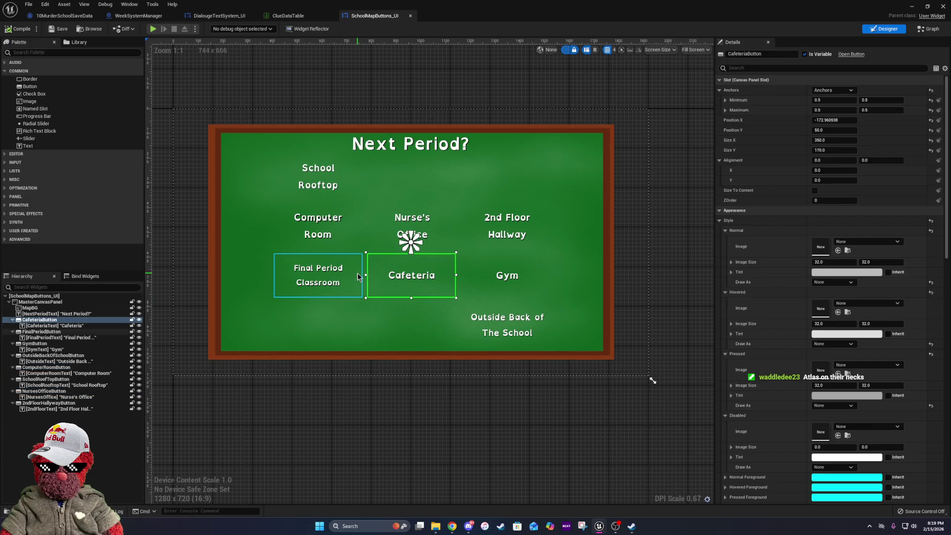
left_click(358, 274)
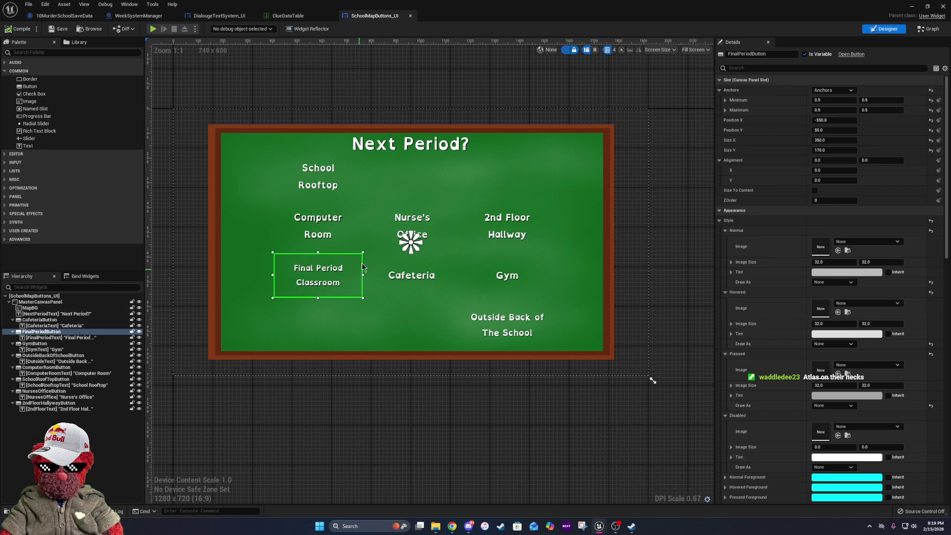
left_click(379, 232)
left_click(355, 232)
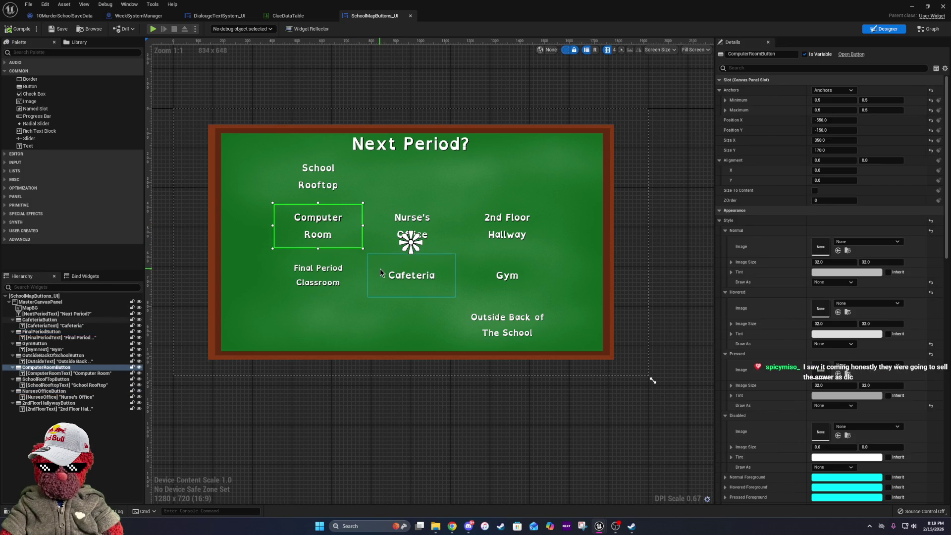
left_click(379, 272)
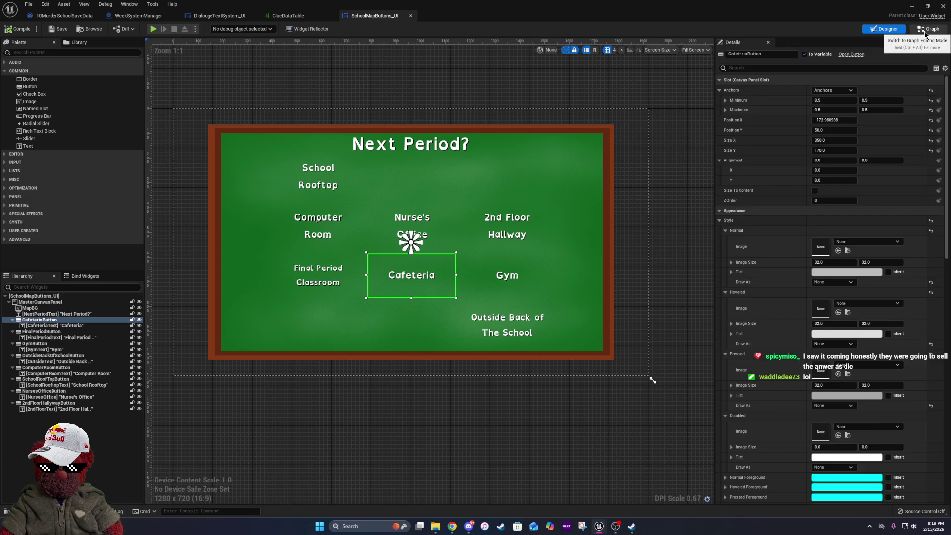
left_click(925, 30)
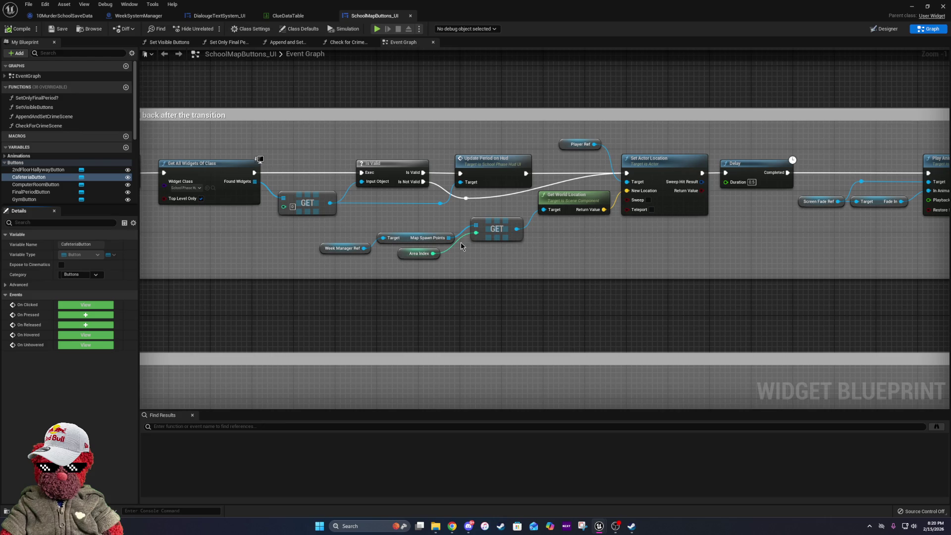
Slide the reroute point on the bypass wire further right, beside Get World Location.
mouse_move(712, 268)
left_mouse_down()
mouse_move(675, 247)
mouse_move(505, 254)
mouse_move(765, 268)
left_mouse_up()
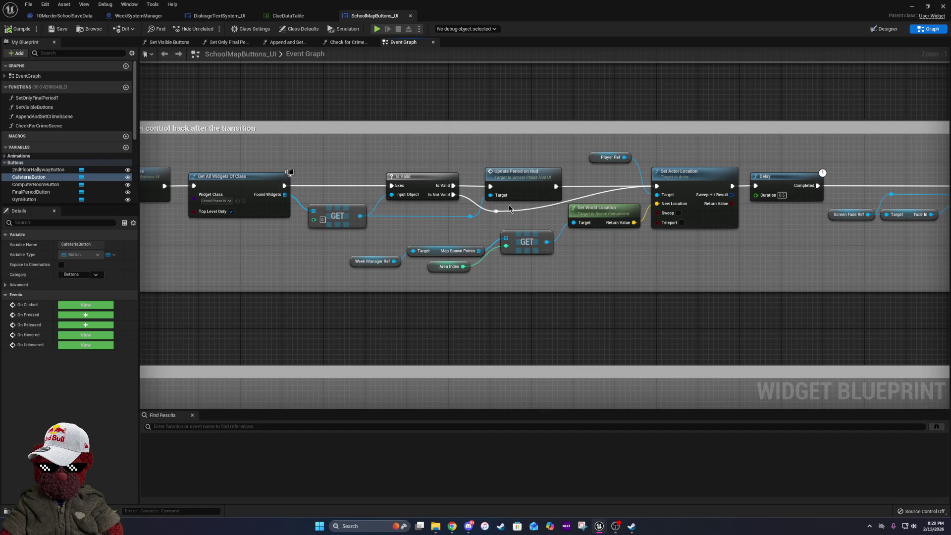
mouse_move(499, 214)
left_mouse_down()
mouse_move(530, 219)
mouse_move(518, 215)
left_mouse_up()
mouse_move(298, 251)
left_mouse_down()
mouse_move(483, 262)
mouse_move(679, 317)
left_mouse_up()
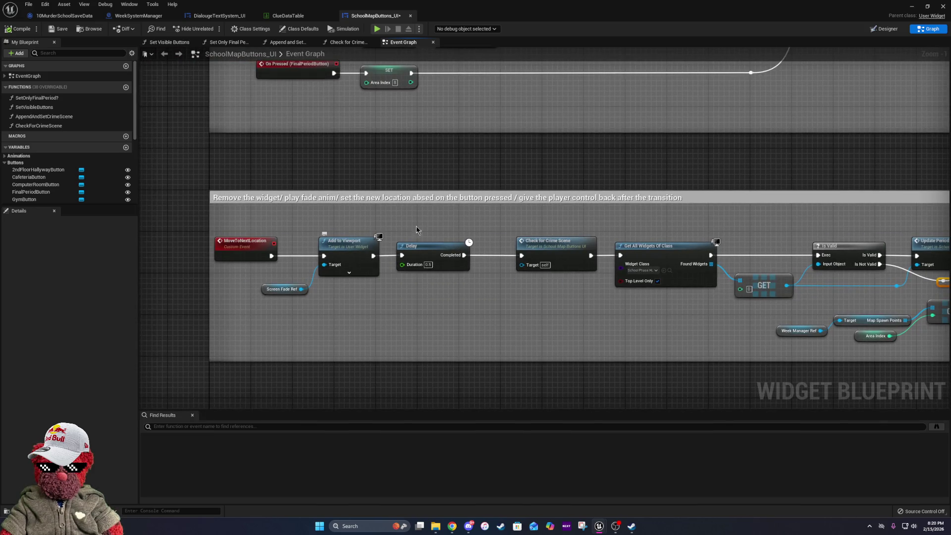
Survey the graph's On Clicked events, Play Animation Reverse, Delay, Branch and Set Actor Location nodes.
mouse_move(438, 183)
left_mouse_down()
mouse_move(479, 269)
mouse_move(510, 292)
mouse_move(516, 333)
left_mouse_up()
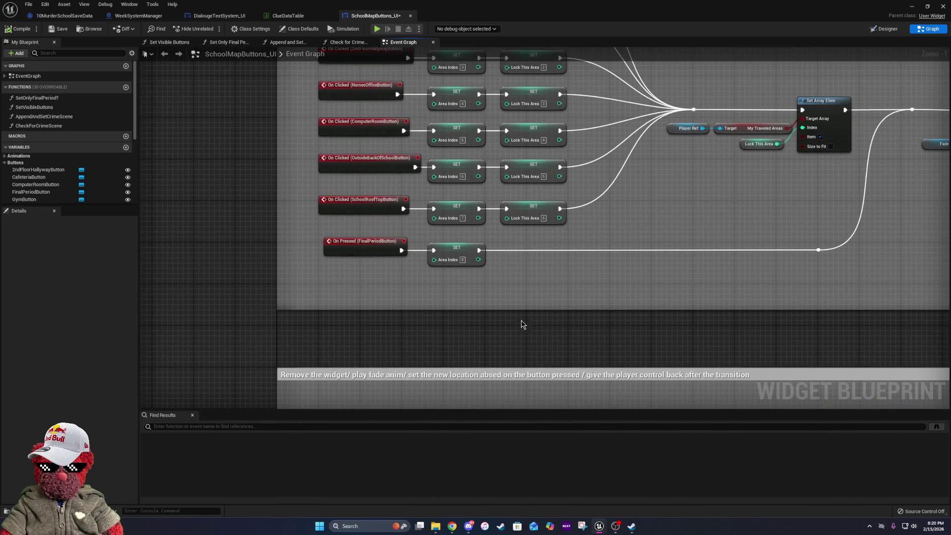
left_click_drag(605, 121, 638, 198)
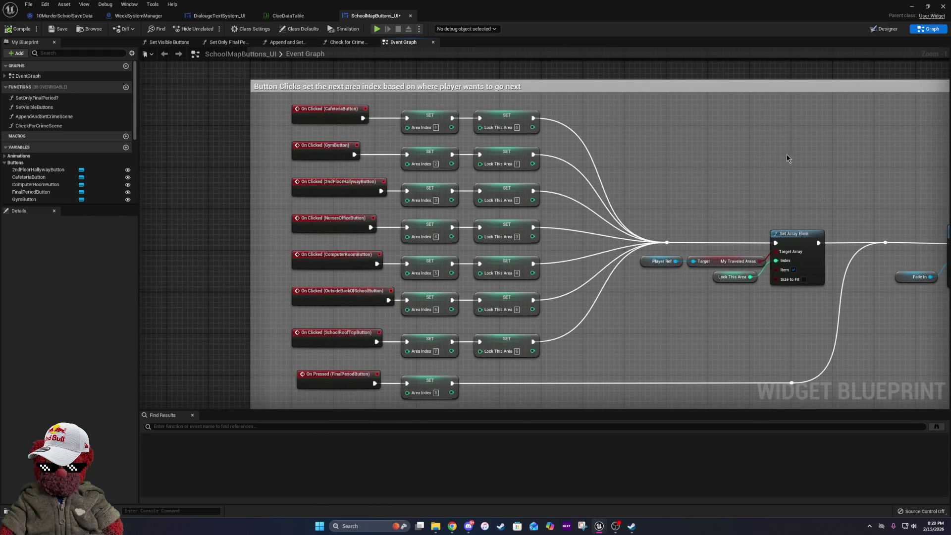
left_click_drag(807, 162, 707, 153)
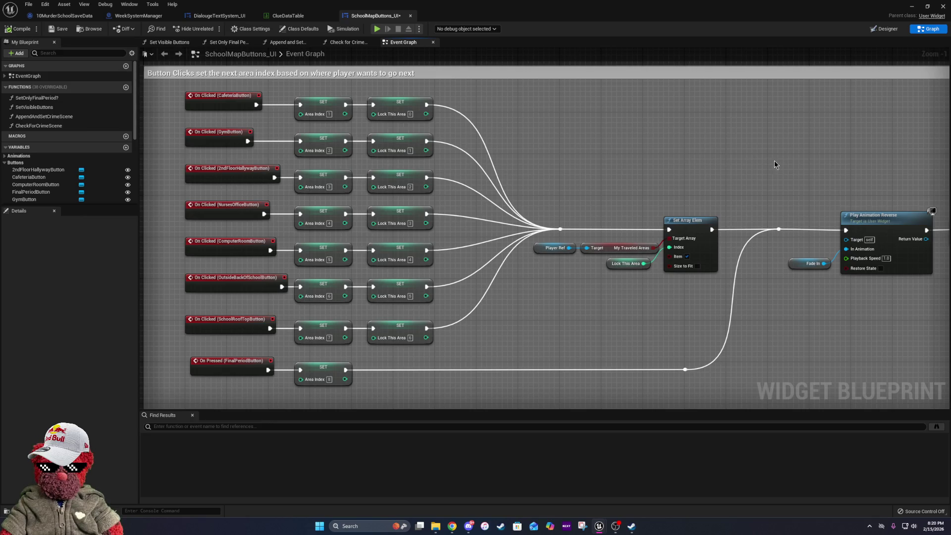
left_click_drag(774, 159, 367, 148)
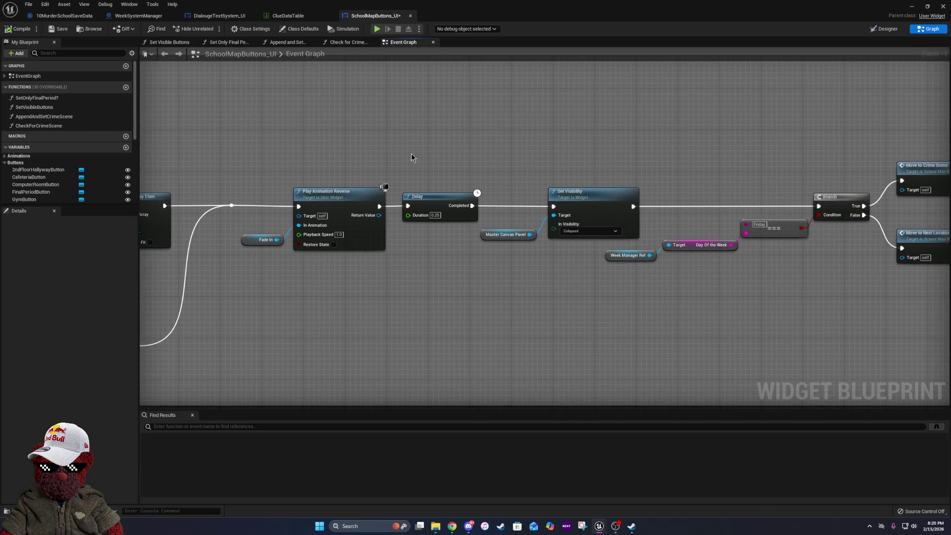
scroll(533, 165, "down", 2)
left_click_drag(697, 293, 856, 112)
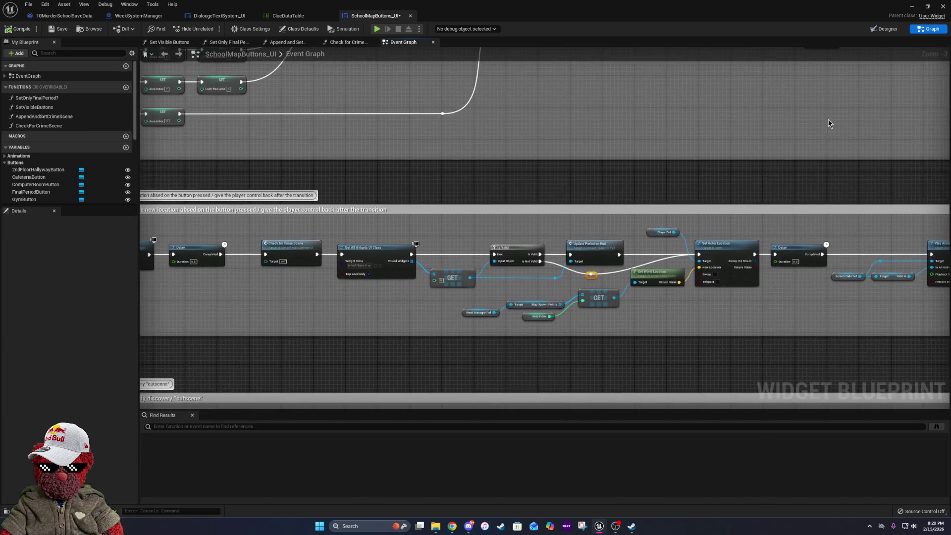
mouse_move(477, 256)
left_mouse_down()
mouse_move(812, 247)
mouse_move(663, 247)
mouse_move(661, 229)
mouse_move(517, 196)
left_mouse_up()
left_click_drag(684, 230, 534, 243)
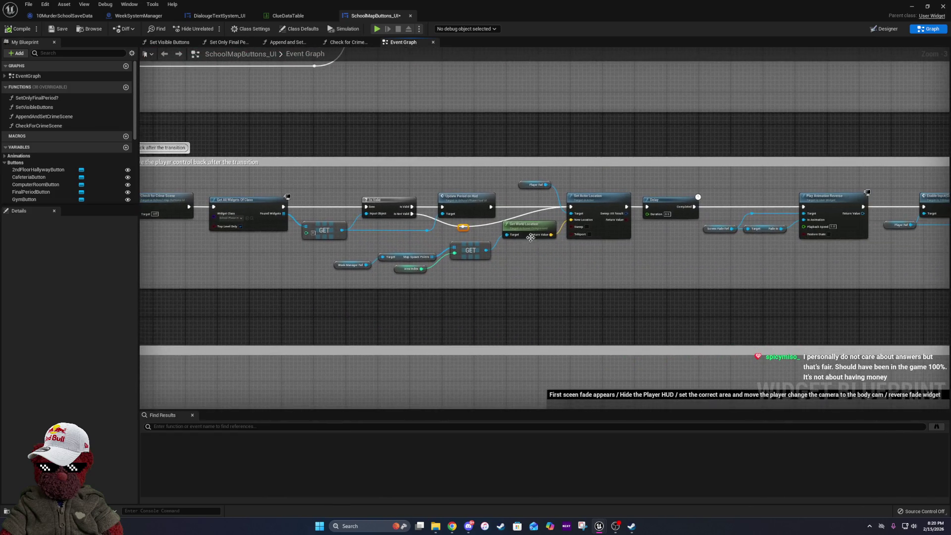
scroll(472, 222, "up", 3)
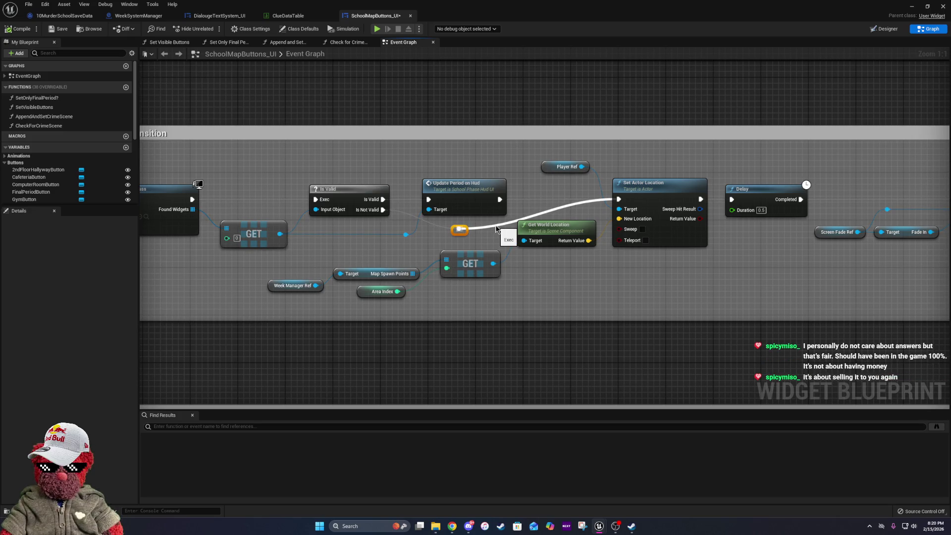
Add a second reroute point on the bypass wire and align both so it runs level.
double_click(495, 225)
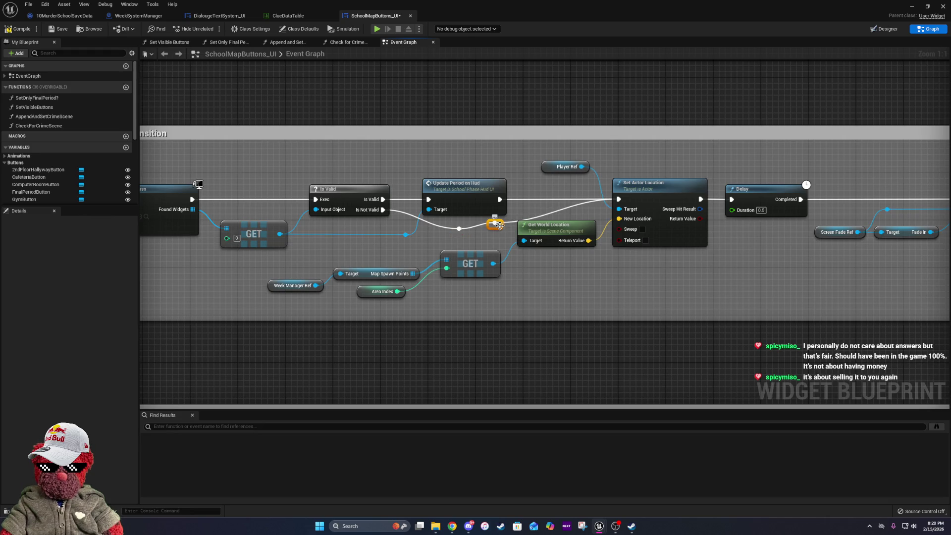
key("q")
left_click(473, 236)
left_click_drag(466, 230, 450, 231)
left_click(461, 235)
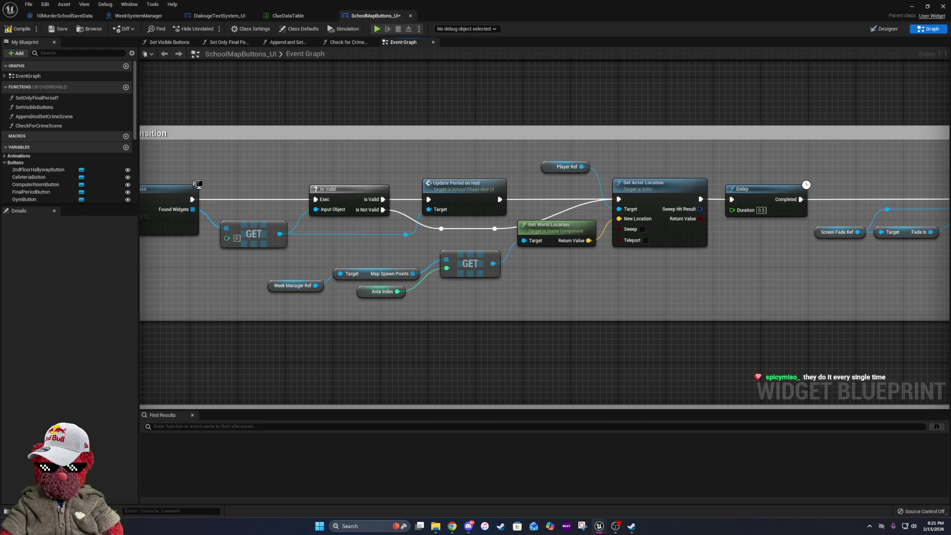
Move the Get World Location node lower so it sits clear of the wires.
key("alt+Tab")
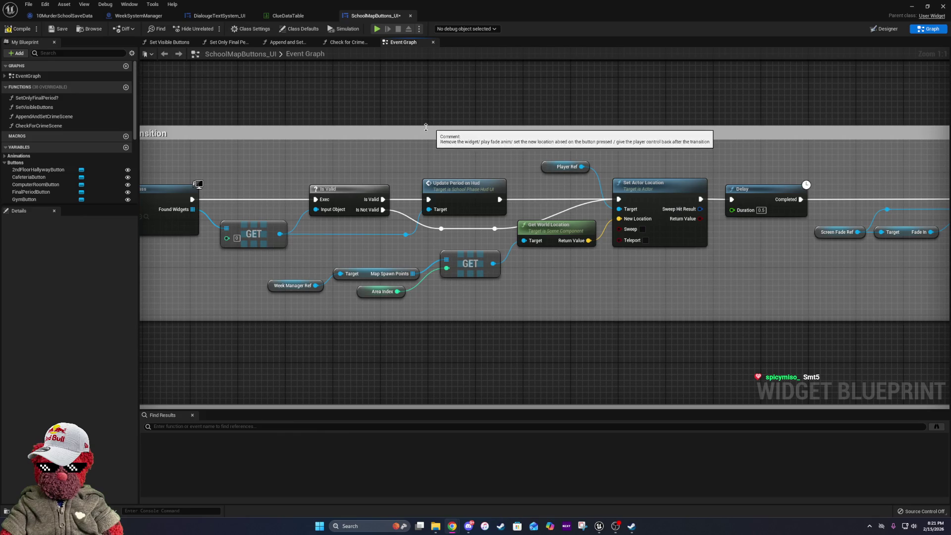
left_click_drag(435, 127, 583, 254)
left_click_drag(887, 291, 618, 223)
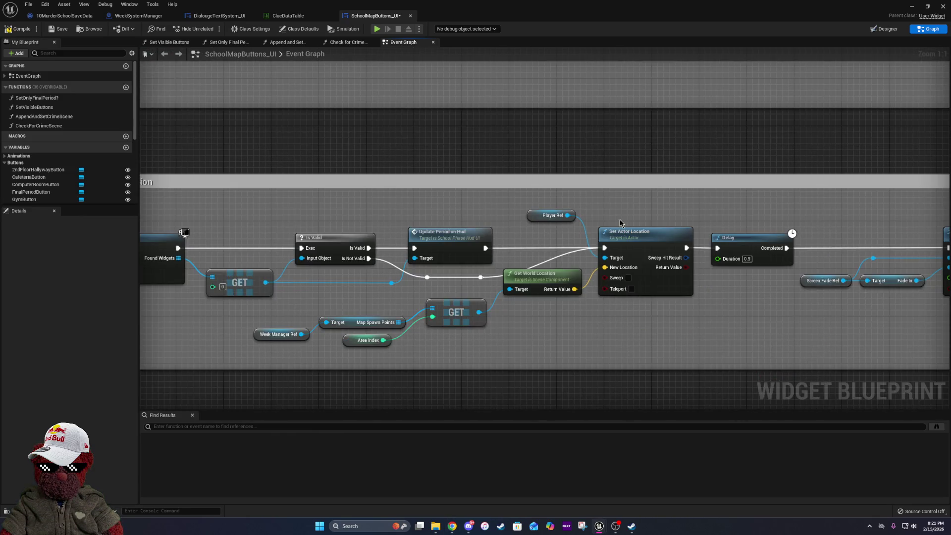
left_click_drag(535, 277, 534, 297)
left_click(466, 308, "ctrl")
left_click(508, 332)
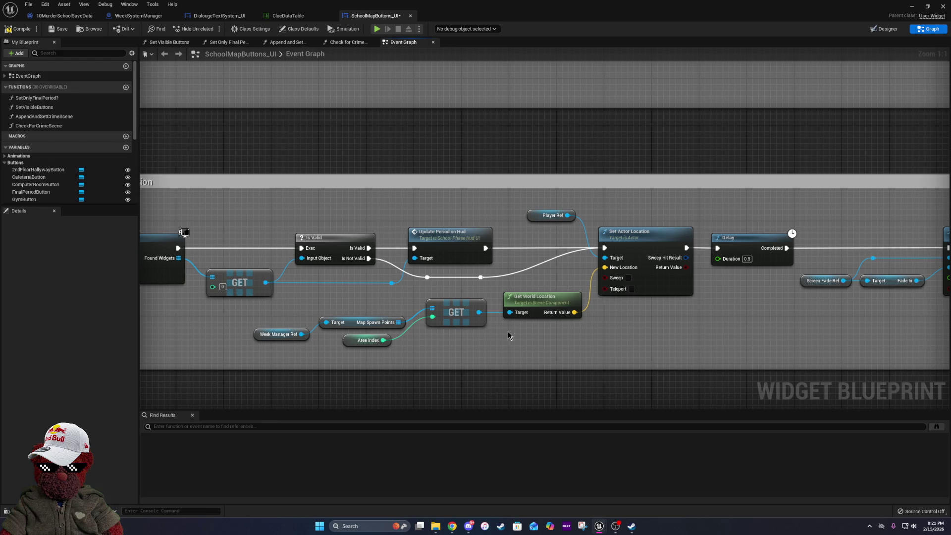
left_click(537, 303)
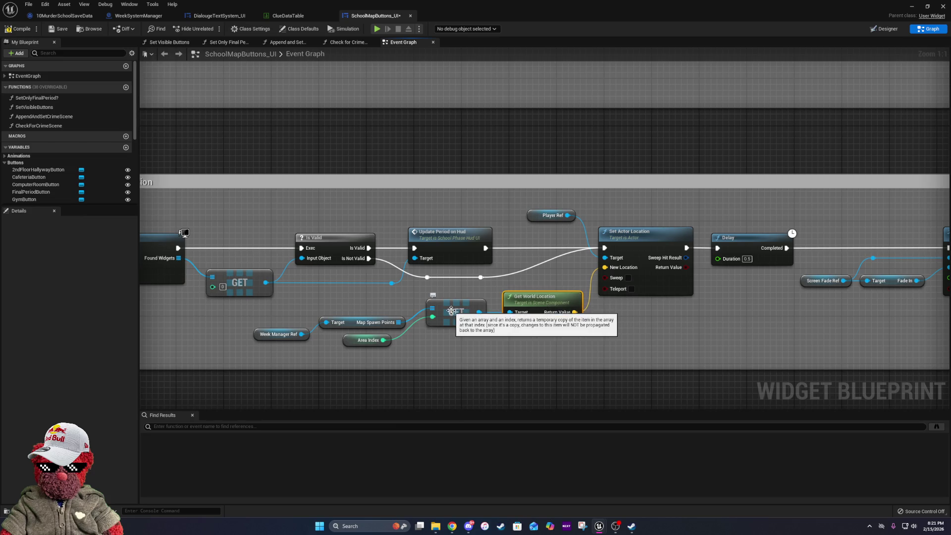
left_click(535, 340)
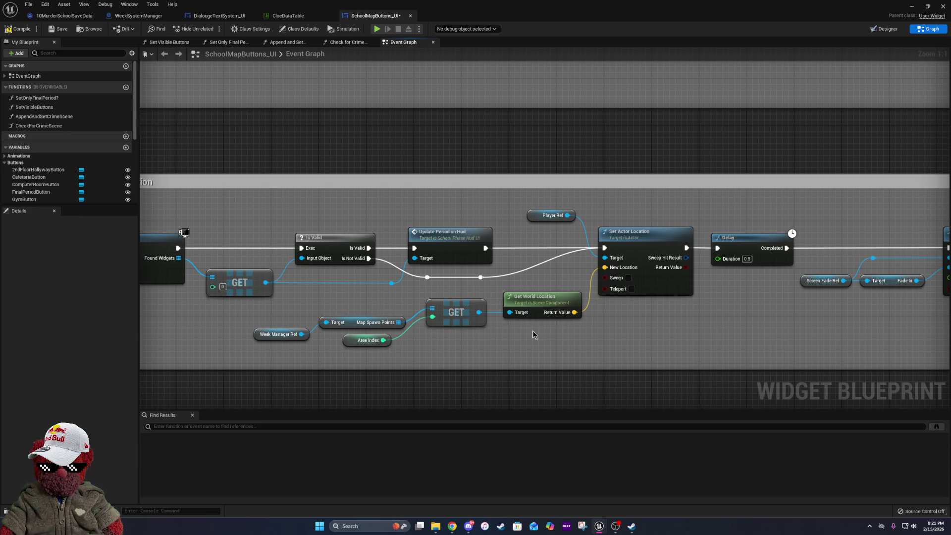
mouse_move(671, 342)
left_mouse_down()
mouse_move(529, 374)
mouse_move(947, 390)
left_mouse_up()
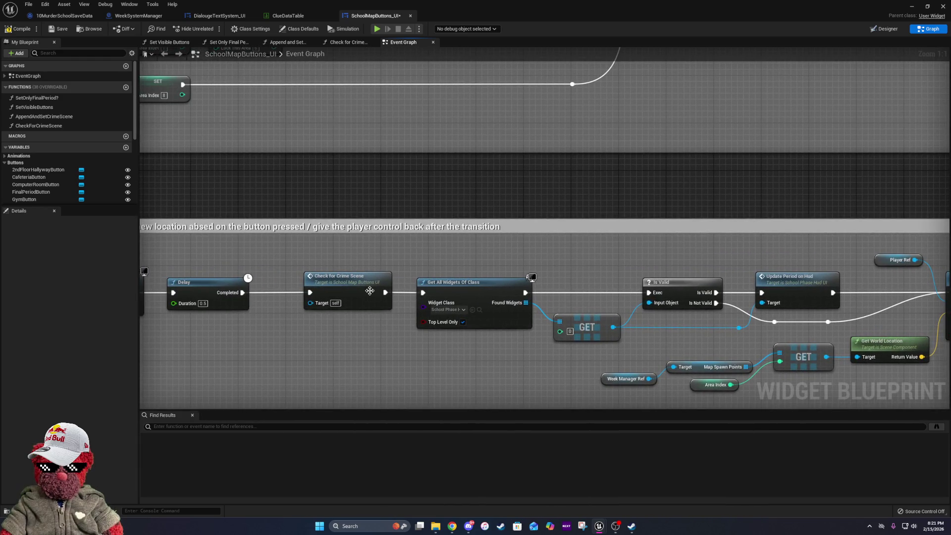
Select Check for Crime Scene and Get All Widgets Of Class, then pan to MoveToNextLocation.
left_click(354, 282)
left_click(503, 285, "ctrl")
left_click_drag(461, 303, 651, 306)
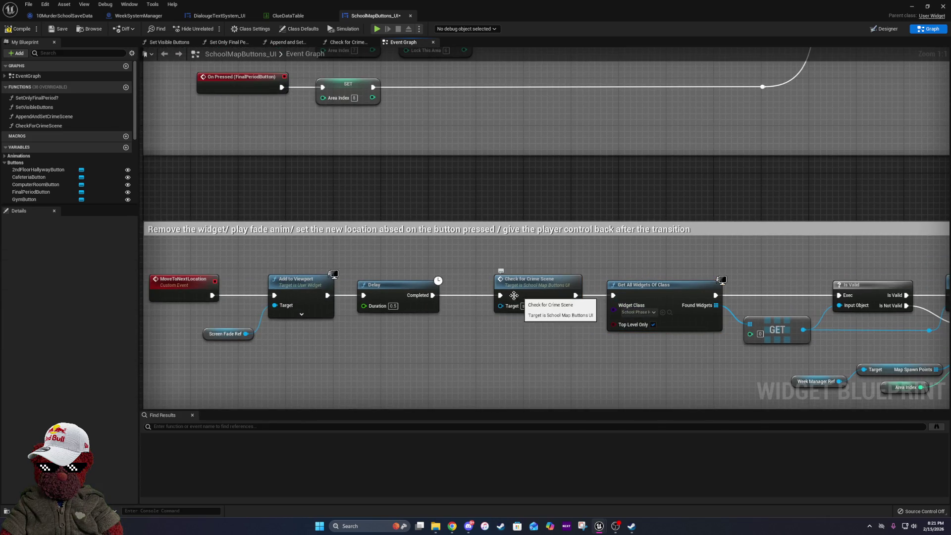
mouse_move(522, 298)
left_mouse_down()
mouse_move(664, 293)
mouse_move(603, 293)
left_mouse_up()
scroll(603, 293, "down", 5)
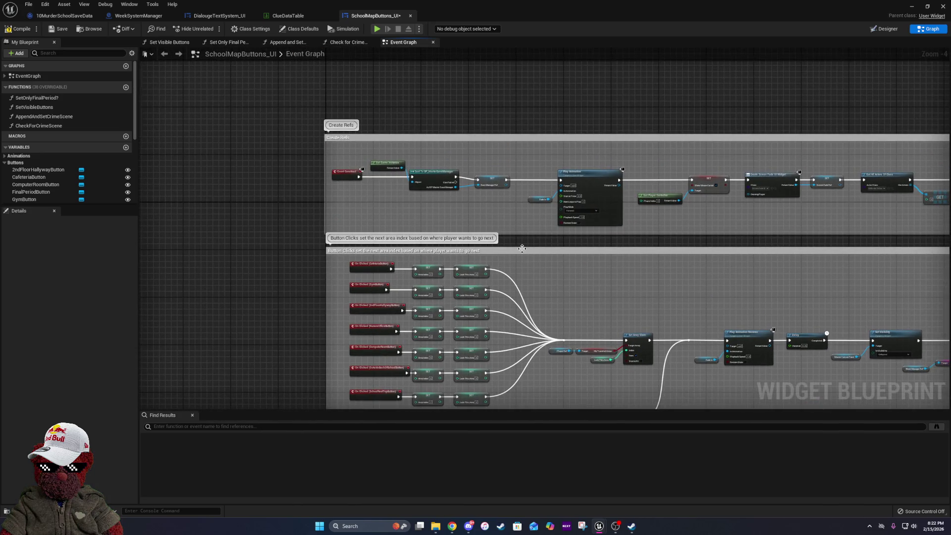
scroll(505, 199, "up", 2)
scroll(505, 199, "down", 5)
scroll(763, 377, "up", 6)
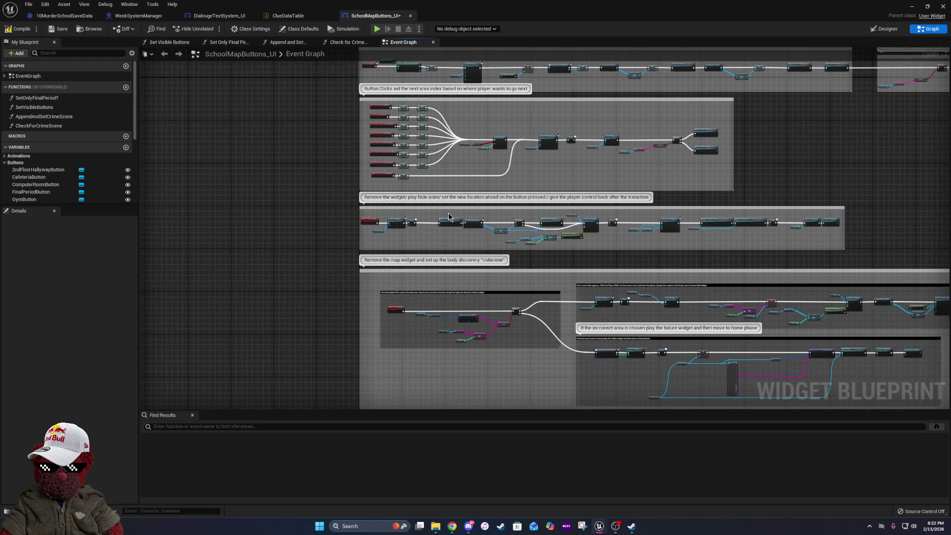
scroll(446, 218, "down", 6)
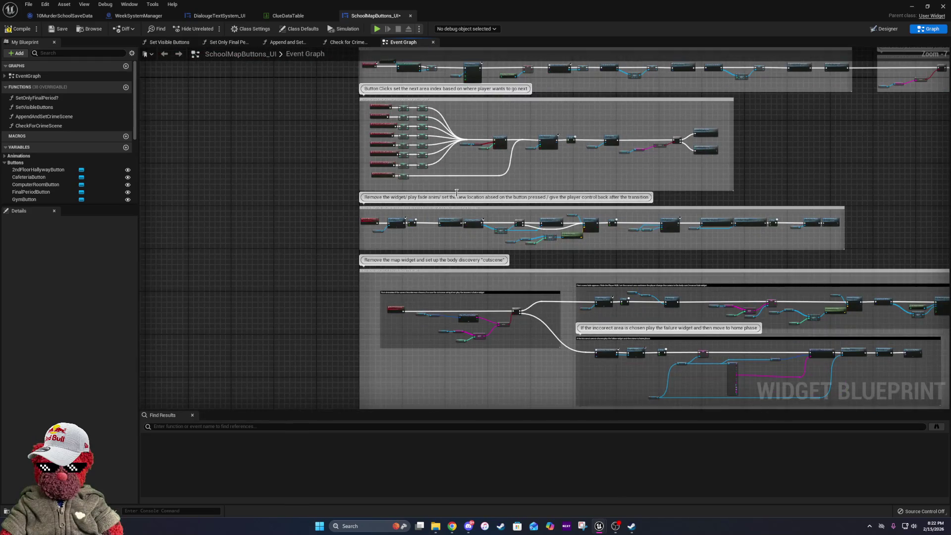
scroll(409, 226, "up", 6)
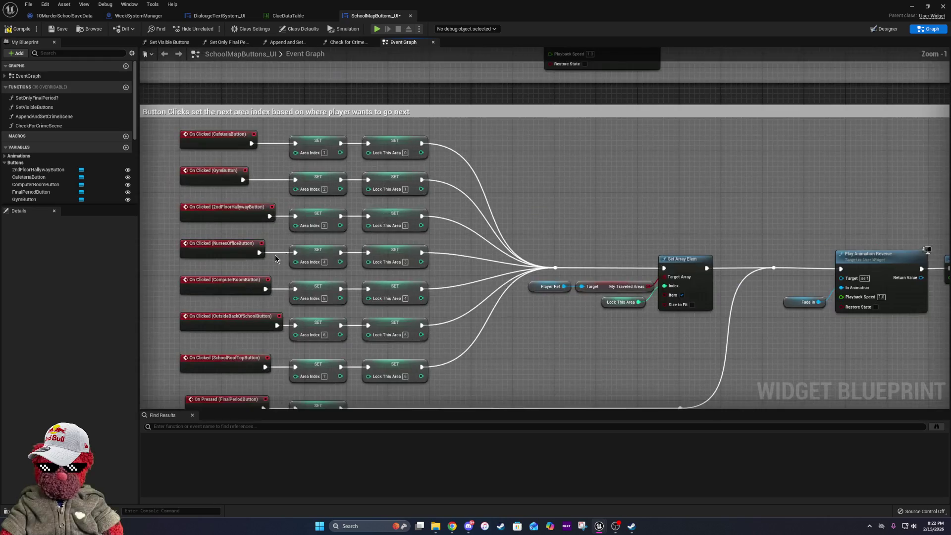
Pan to the Set Actor Location group and open Update Period on Hud in SchoolPhaseHud_UI.
left_click_drag(748, 315, 459, 276)
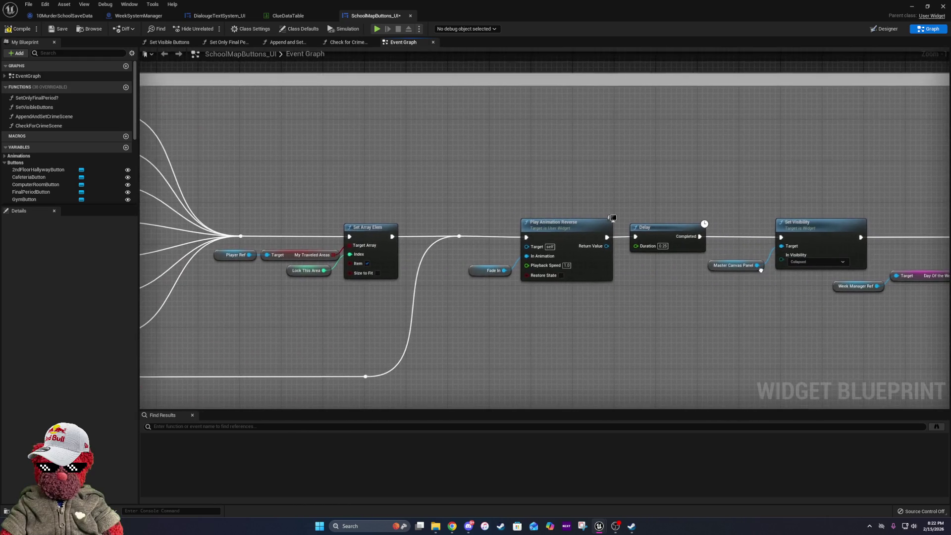
left_click_drag(761, 270, 324, 227)
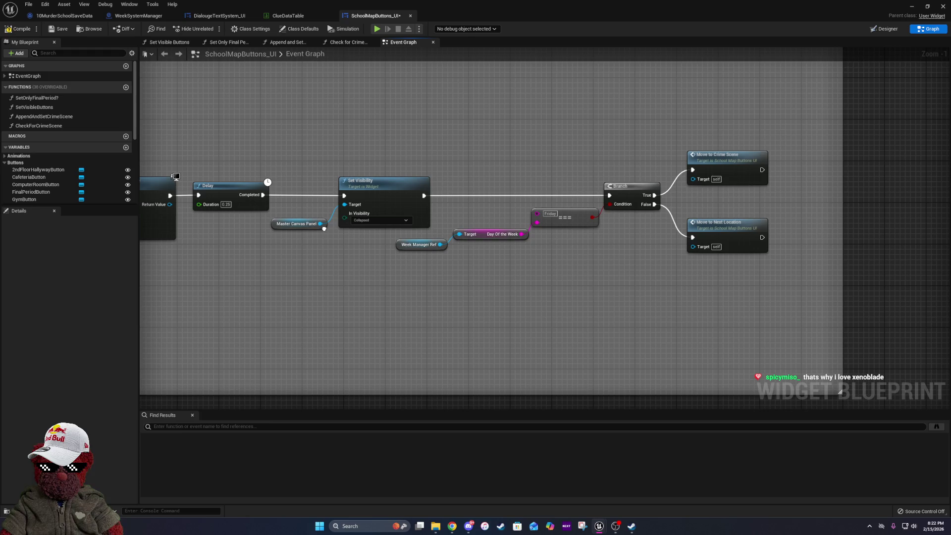
left_click_drag(423, 368, 697, 200)
left_click_drag(392, 313, 379, 202)
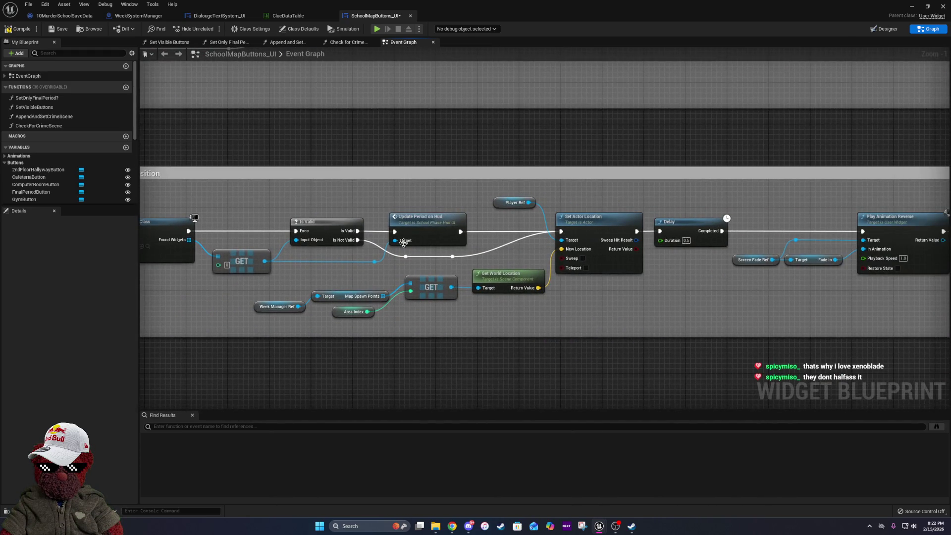
scroll(407, 240, "up", 1)
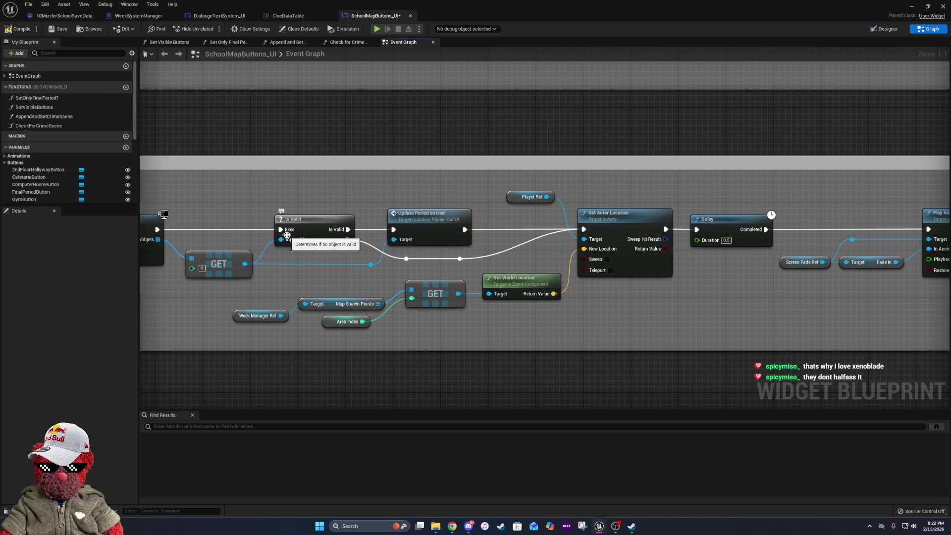
double_click(431, 217)
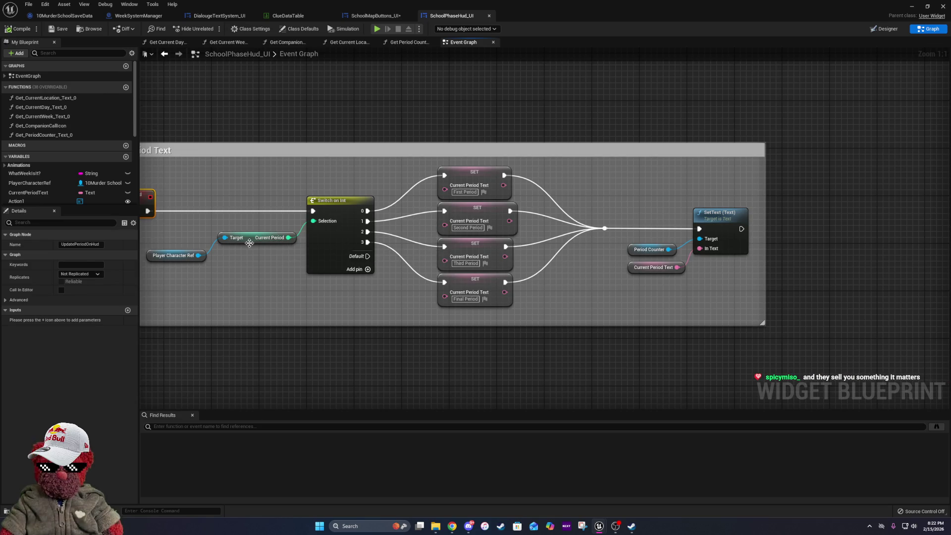
Switch to the 10MurderSchoolSaveData blueprint.
left_click(81, 16)
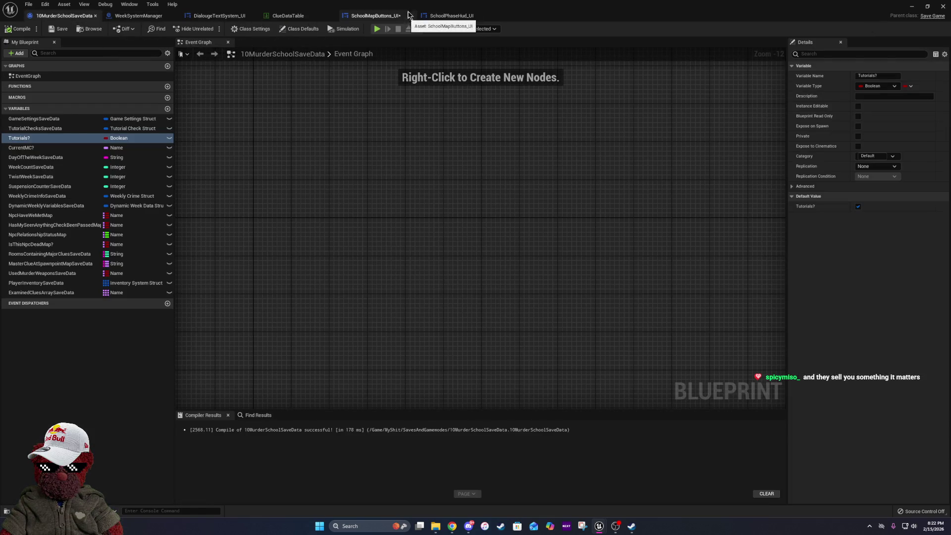
In the level editor, browse MyShit > StructsAndDataTables > DataTableBPs, then back up to StructsAndDataTables.
left_click(410, 16)
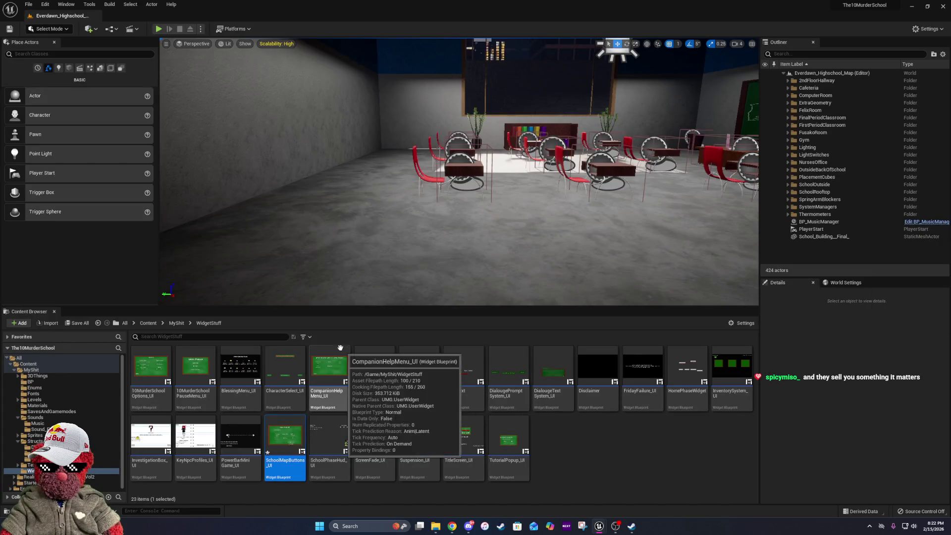
left_click(174, 324)
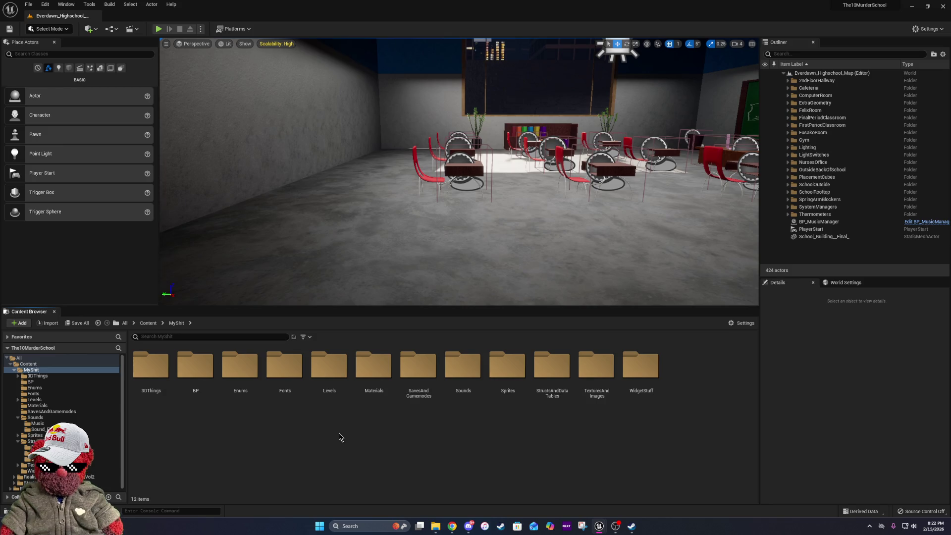
left_click(557, 389)
double_click(557, 389)
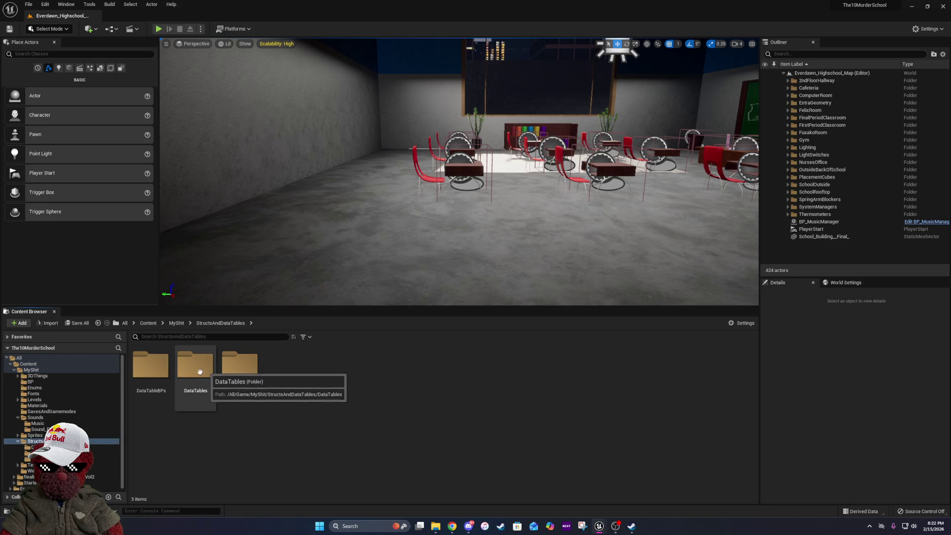
double_click(161, 379)
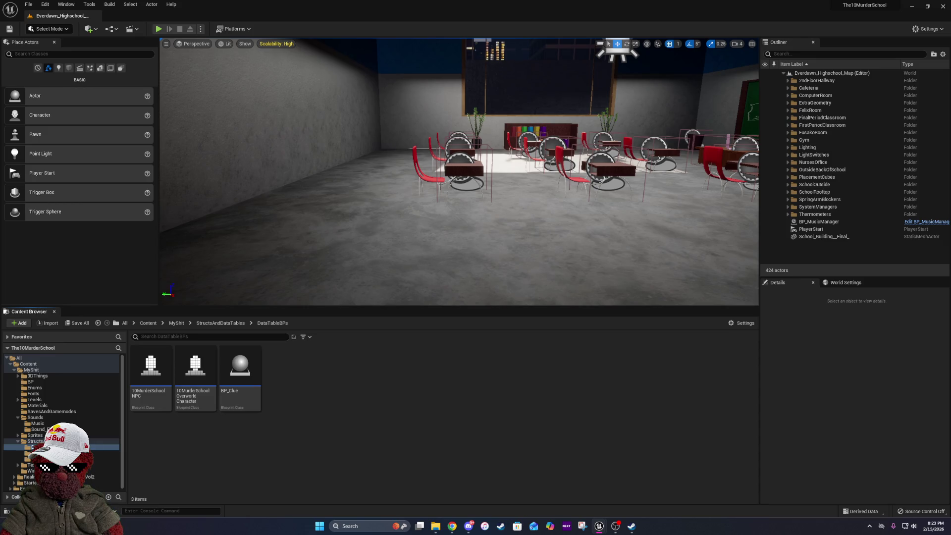
left_click(212, 324)
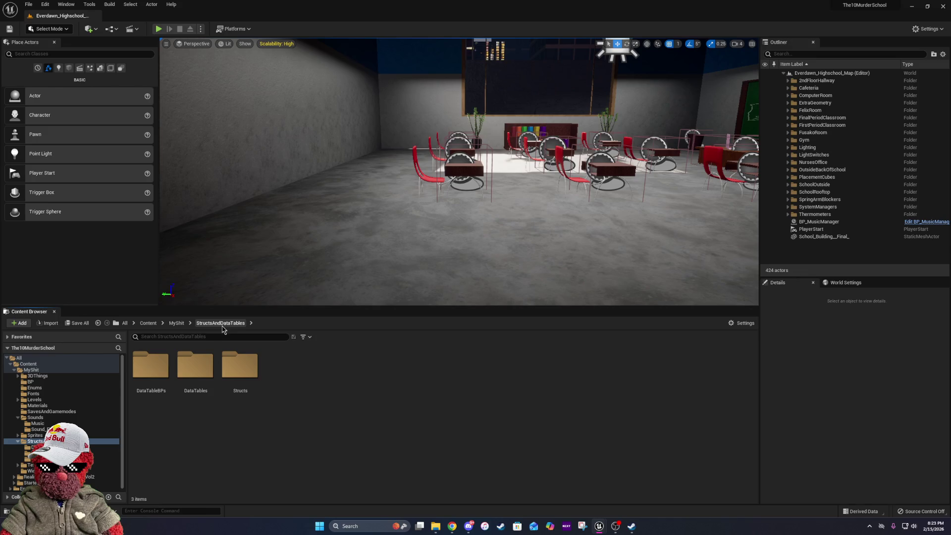
double_click(153, 382)
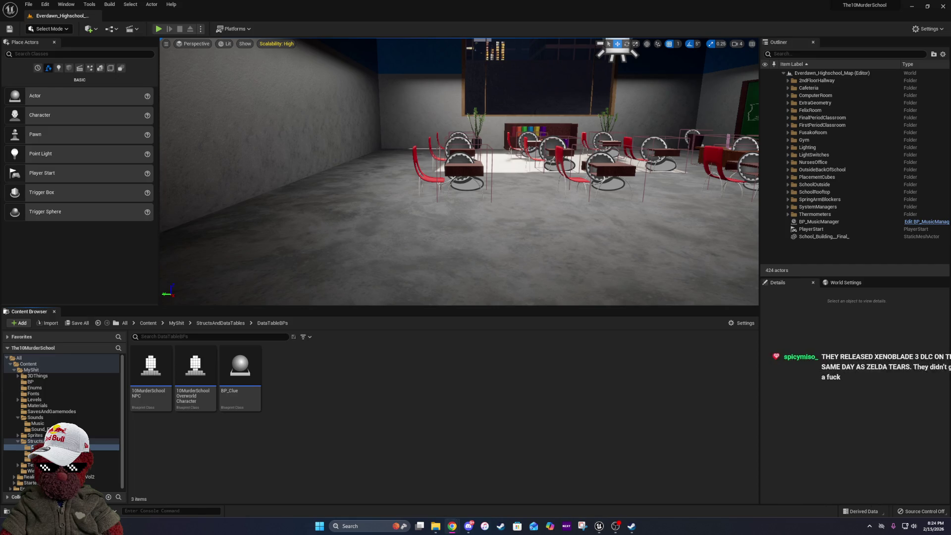
left_click(494, 372)
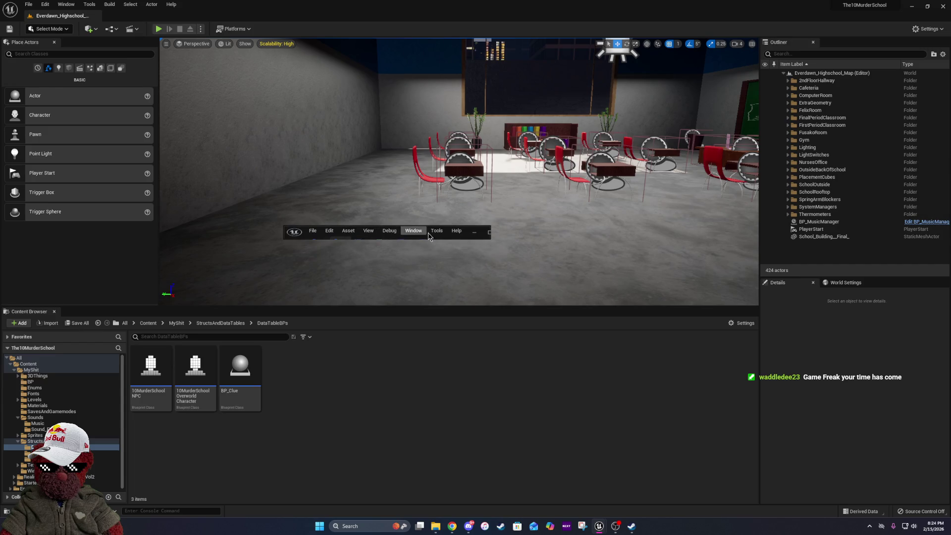
Maximize the WeekSystemManager editor and open the Student Distribution System graph, then return to Event Graph.
left_click(488, 232)
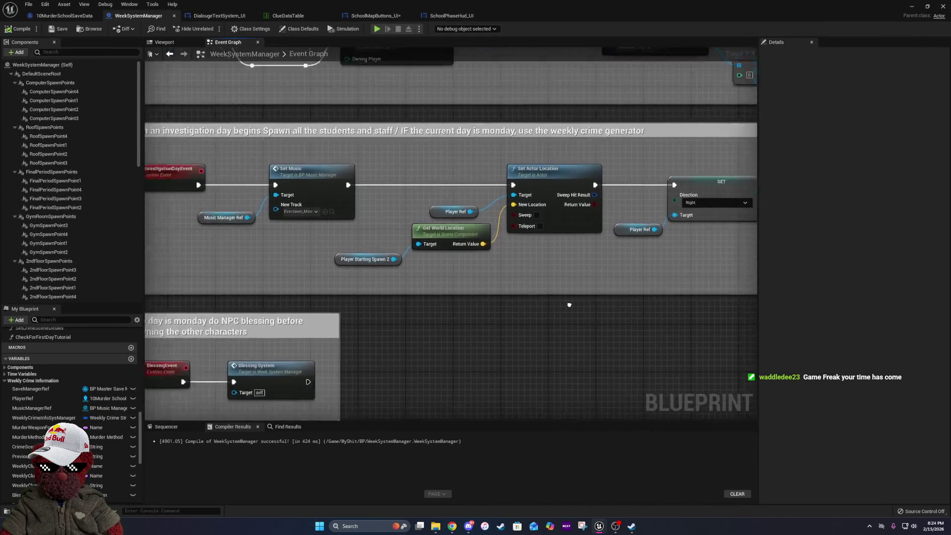
mouse_move(734, 369)
left_mouse_down()
mouse_move(542, 297)
mouse_move(405, 306)
left_mouse_up()
double_click(321, 203)
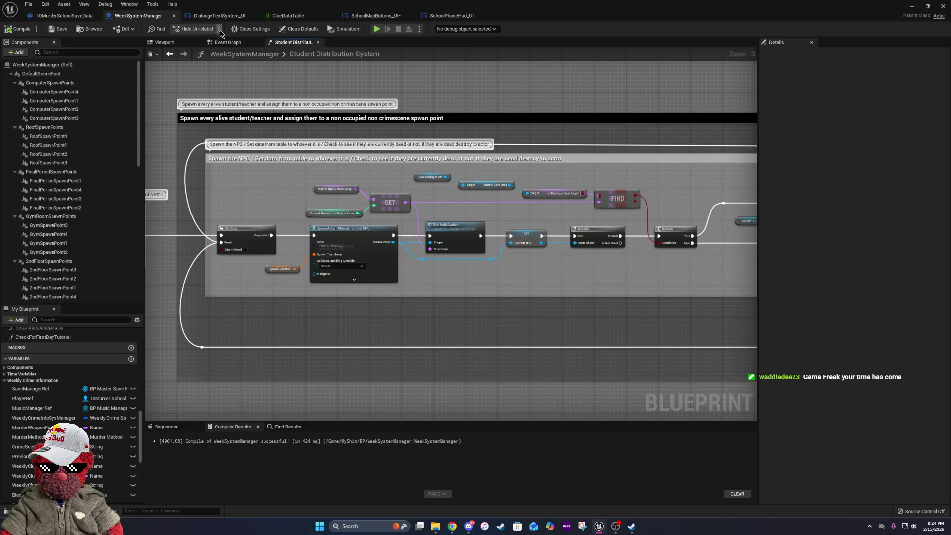
left_click(228, 42)
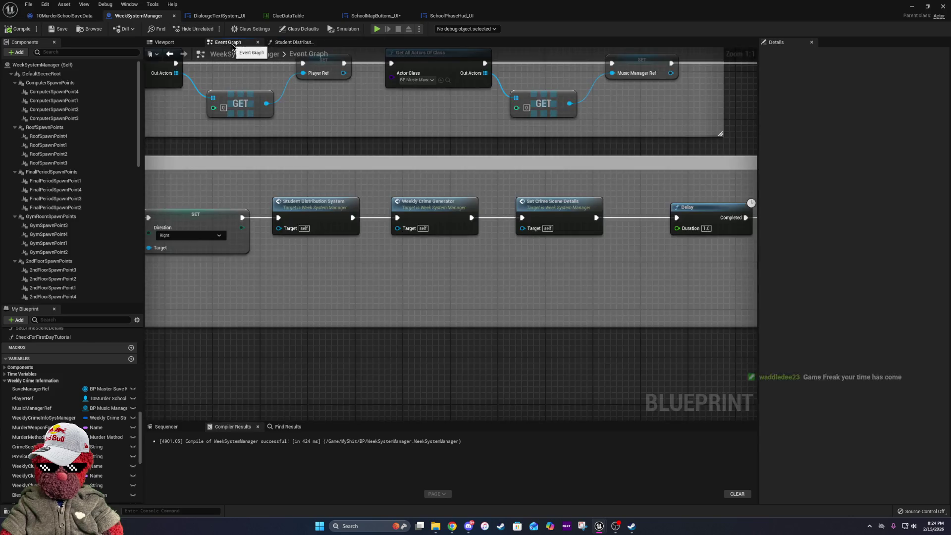
Shift the Delay and Check for First Day Tutorial nodes slightly left.
mouse_move(644, 267)
left_mouse_down()
mouse_move(466, 267)
mouse_move(538, 266)
left_mouse_up()
mouse_move(364, 258)
left_mouse_down()
mouse_move(538, 265)
mouse_move(285, 259)
left_mouse_up()
left_click_drag(527, 198, 724, 277)
left_click_drag(677, 229, 647, 229)
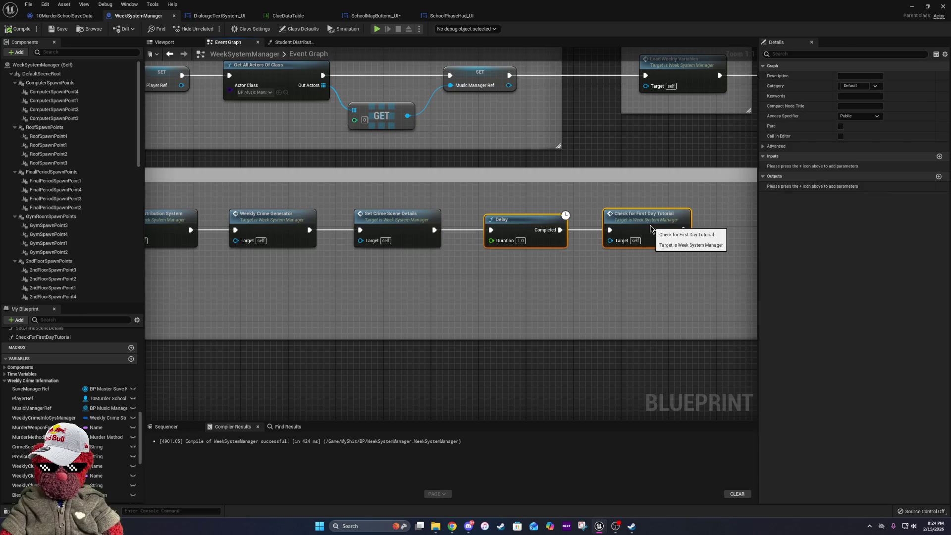
left_click(573, 303)
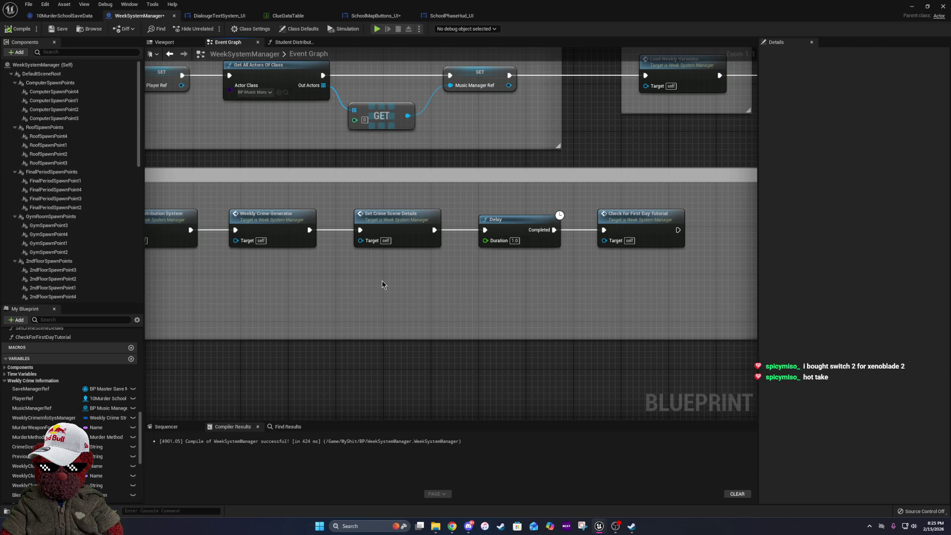
scroll(528, 271, "down", 2)
scroll(314, 276, "up", 2)
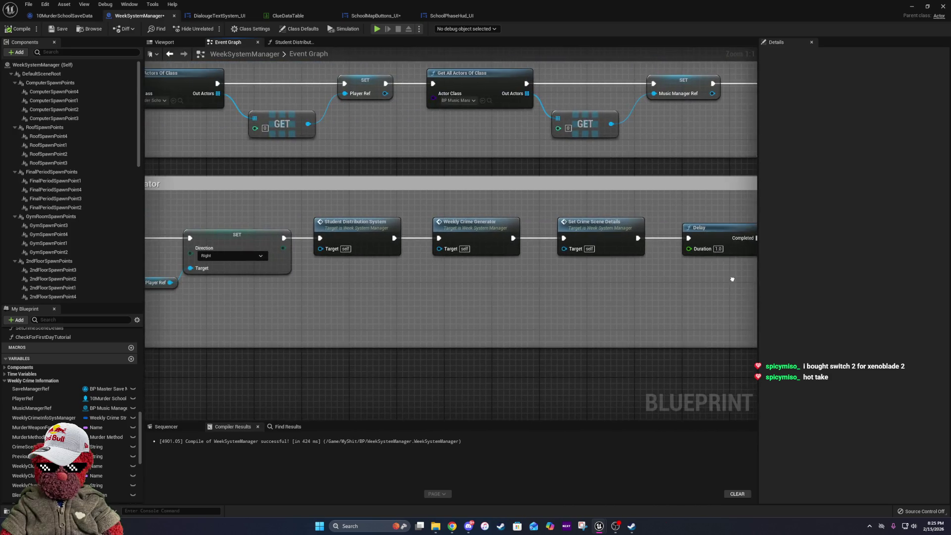
mouse_move(285, 330)
left_mouse_down()
mouse_move(646, 316)
mouse_move(560, 311)
left_mouse_up()
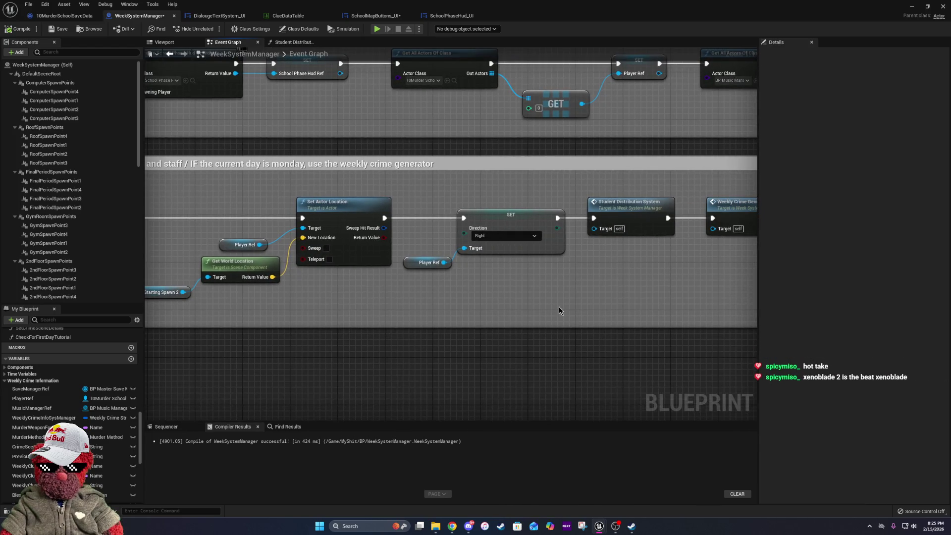
mouse_move(633, 324)
left_mouse_down()
mouse_move(355, 262)
mouse_move(285, 298)
mouse_move(218, 315)
mouse_move(155, 314)
left_mouse_up()
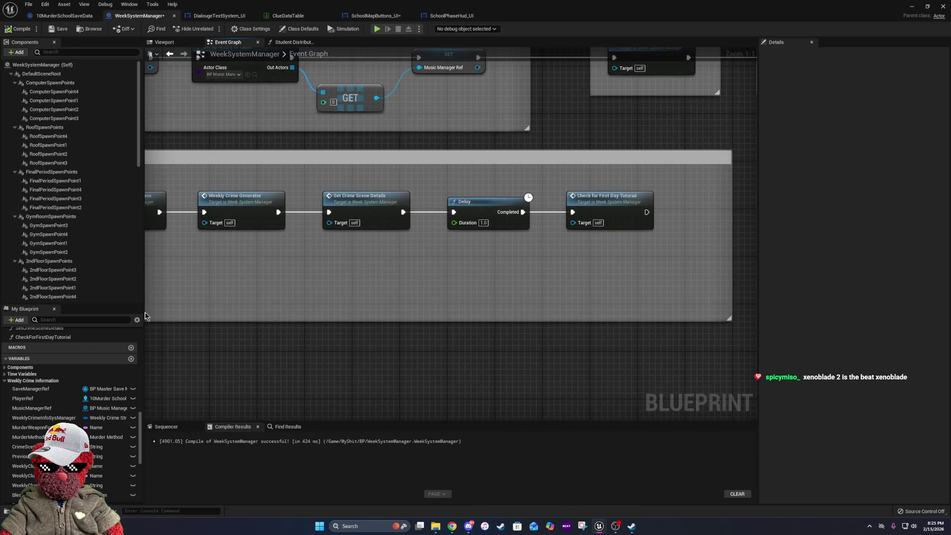
left_click_drag(323, 297, 753, 315)
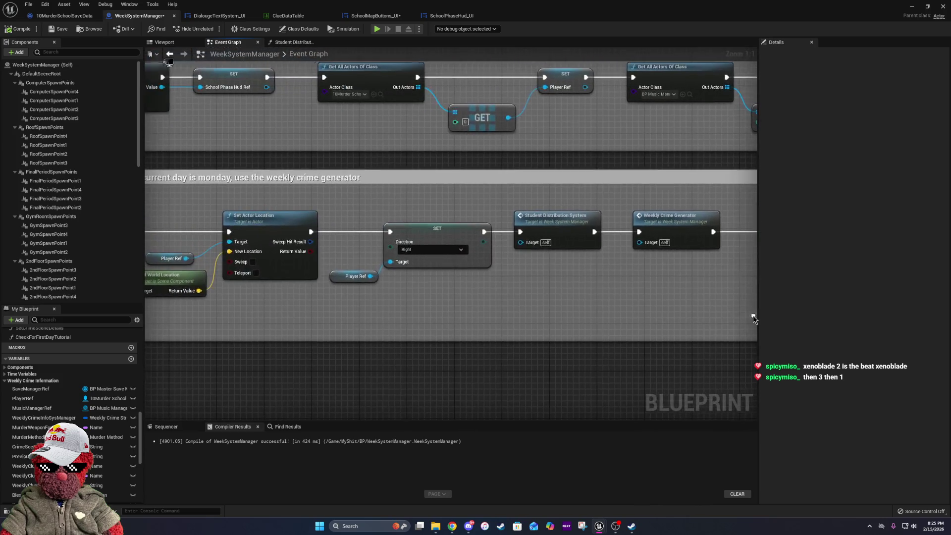
mouse_move(362, 313)
left_mouse_down()
mouse_move(719, 324)
mouse_move(470, 332)
left_mouse_up()
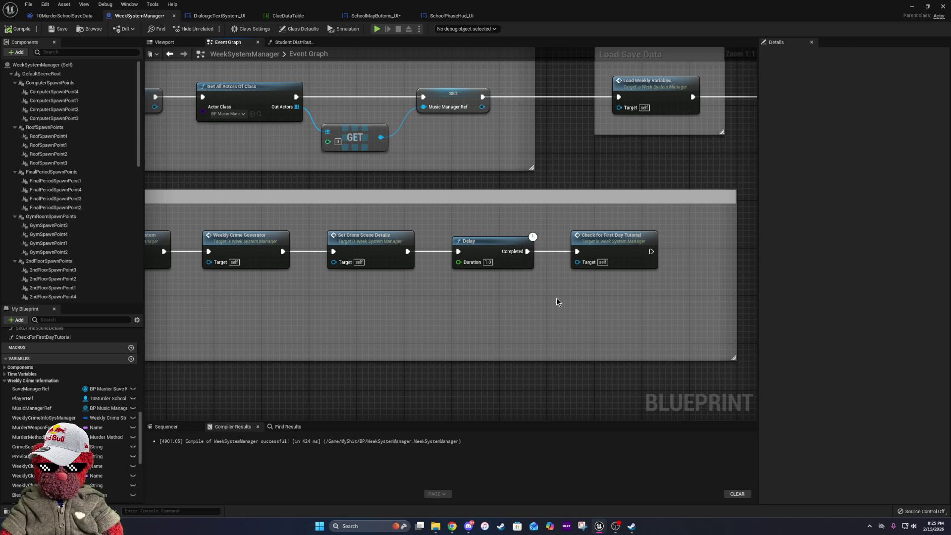
left_click_drag(570, 299, 455, 301)
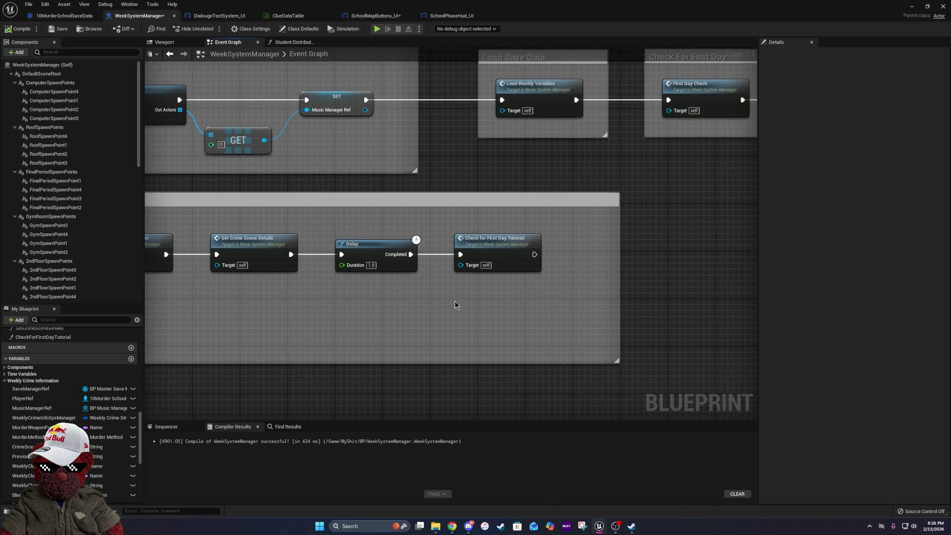
left_click(524, 261)
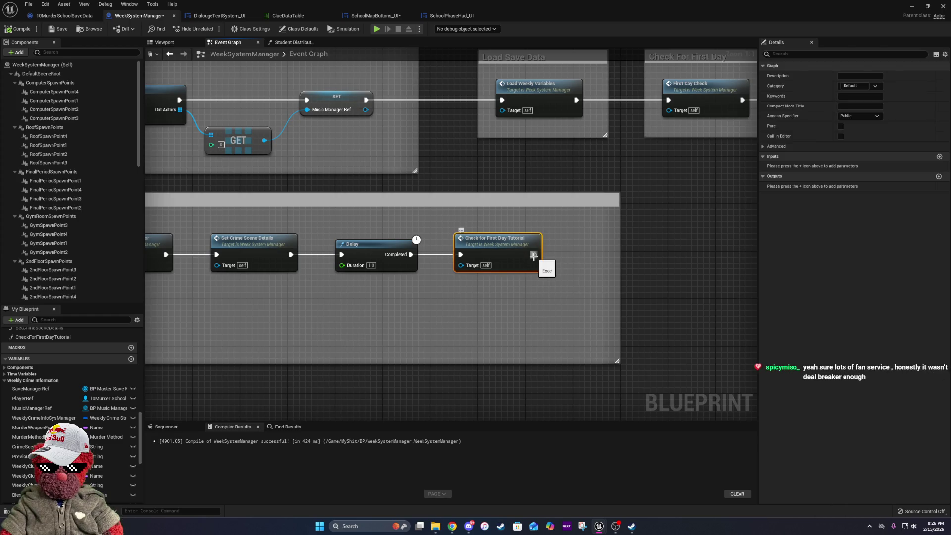
left_click(475, 398)
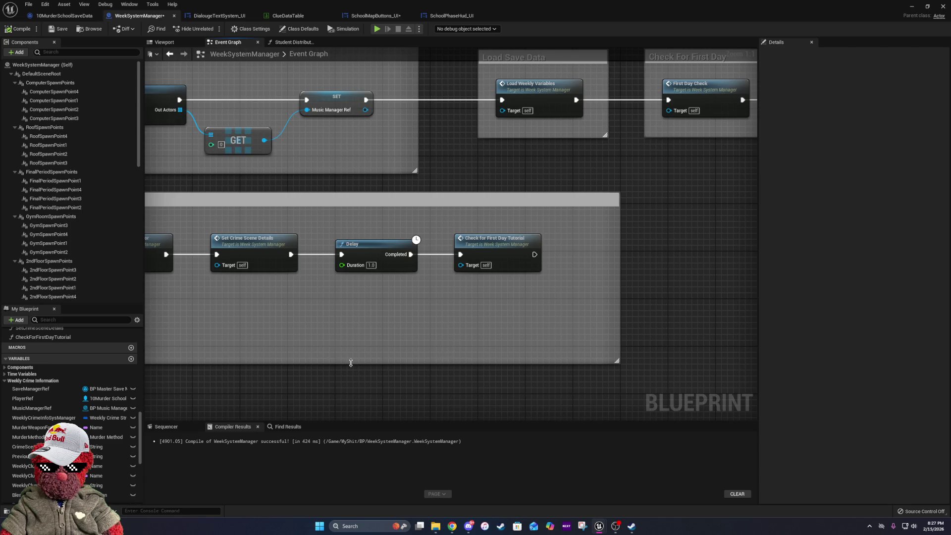
left_click_drag(291, 346, 492, 340)
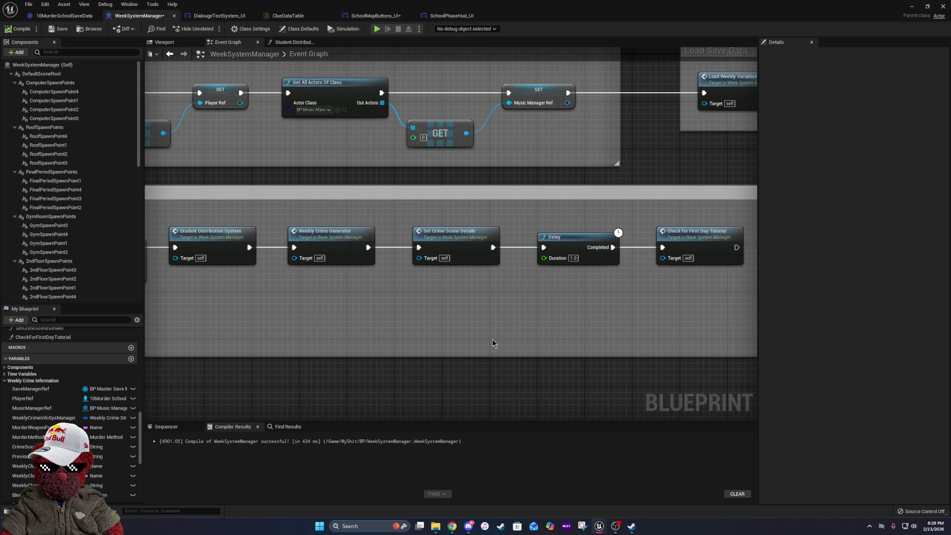
mouse_move(346, 287)
left_mouse_down()
mouse_move(767, 329)
mouse_move(683, 333)
mouse_move(327, 300)
mouse_move(228, 301)
left_mouse_up()
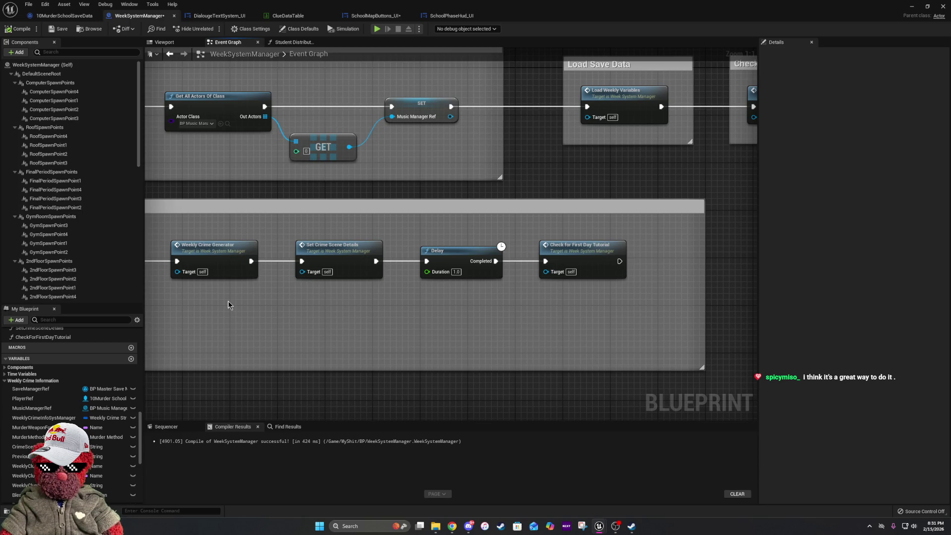
left_click_drag(220, 323, 795, 307)
left_click_drag(278, 75, 397, 43)
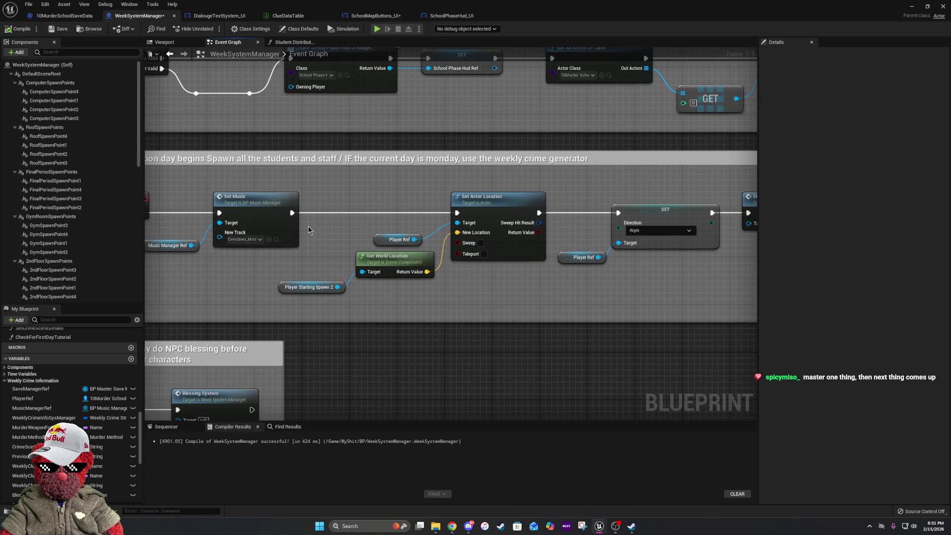
mouse_move(308, 225)
left_mouse_down()
mouse_move(238, 216)
mouse_move(319, 281)
mouse_move(334, 311)
mouse_move(618, 314)
mouse_move(574, 329)
mouse_move(679, 283)
left_mouse_up()
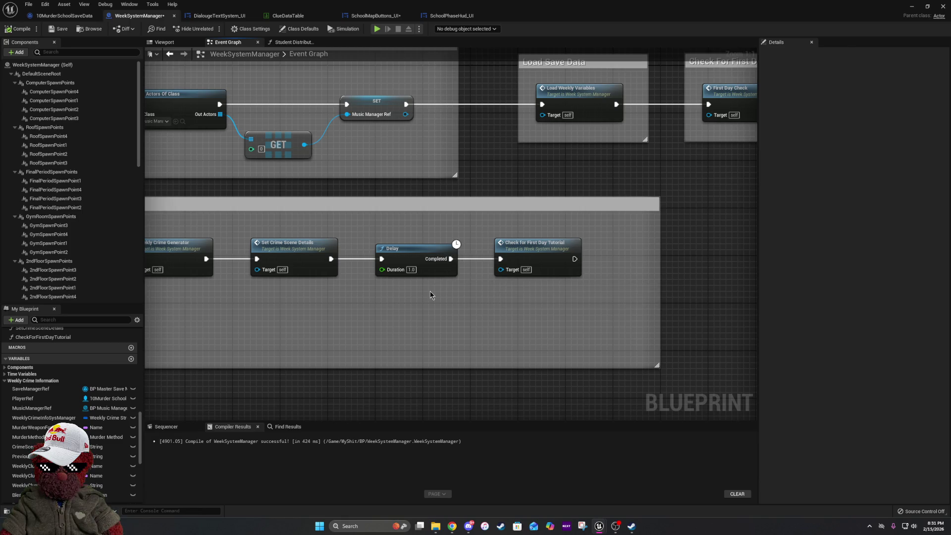
left_click_drag(366, 302, 599, 312)
left_click_drag(519, 330, 707, 331)
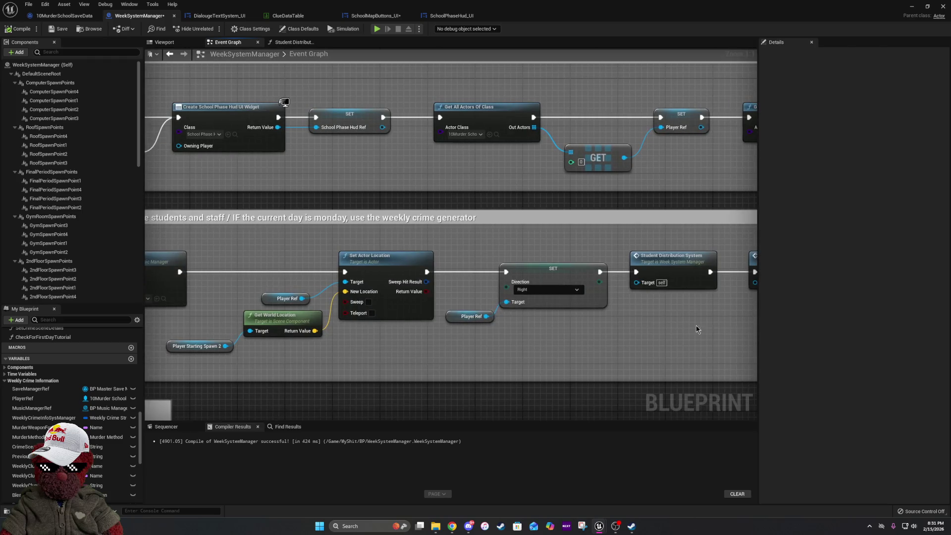
mouse_move(289, 352)
left_mouse_down()
mouse_move(544, 338)
mouse_move(483, 321)
mouse_move(561, 320)
left_mouse_up()
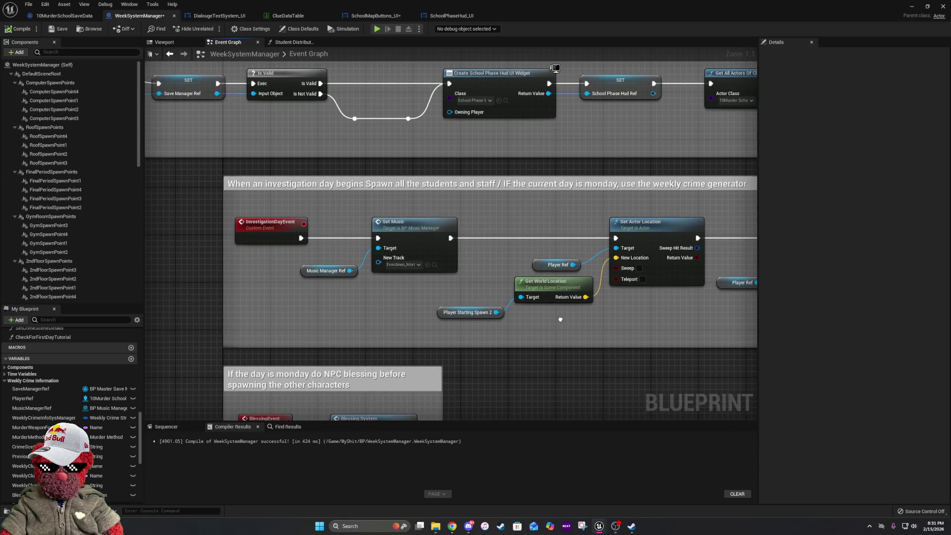
scroll(561, 320, "down", 6)
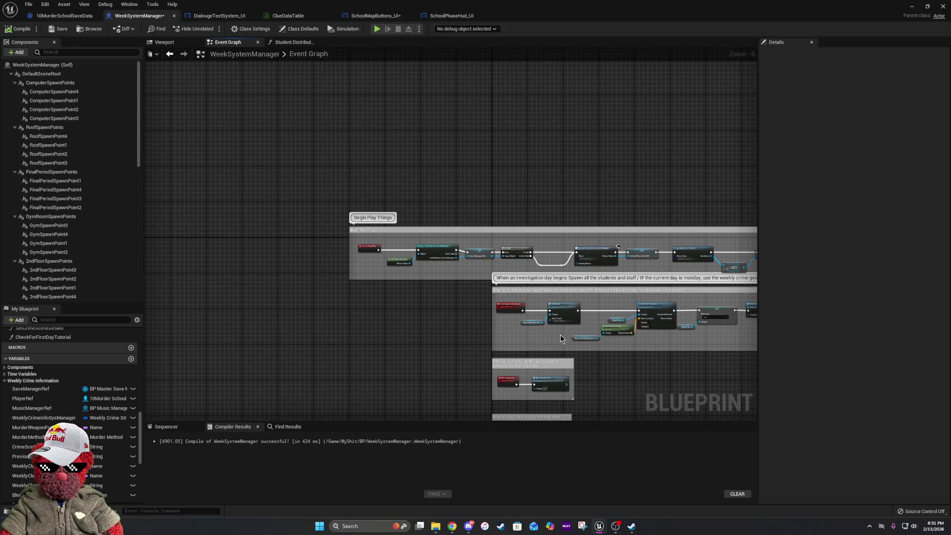
left_click_drag(645, 316, 459, 294)
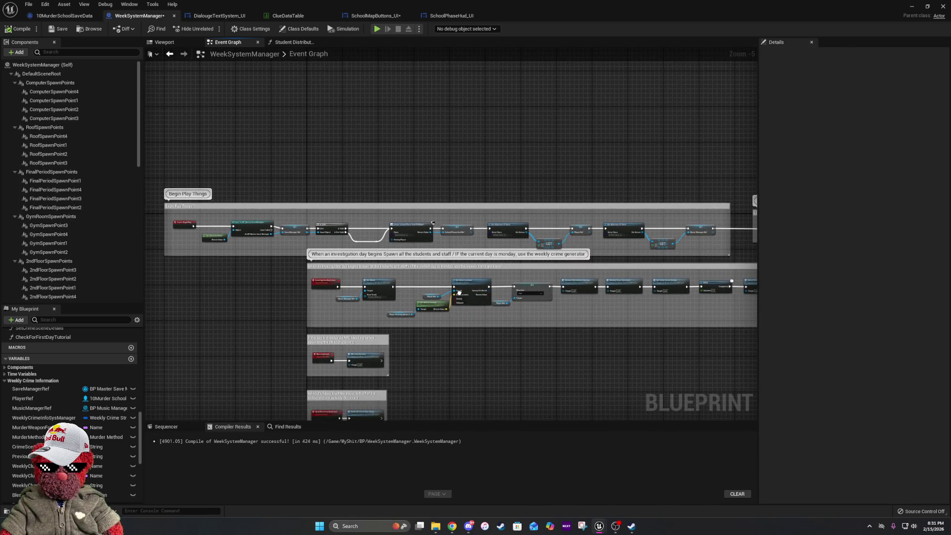
scroll(296, 284, "up", 5)
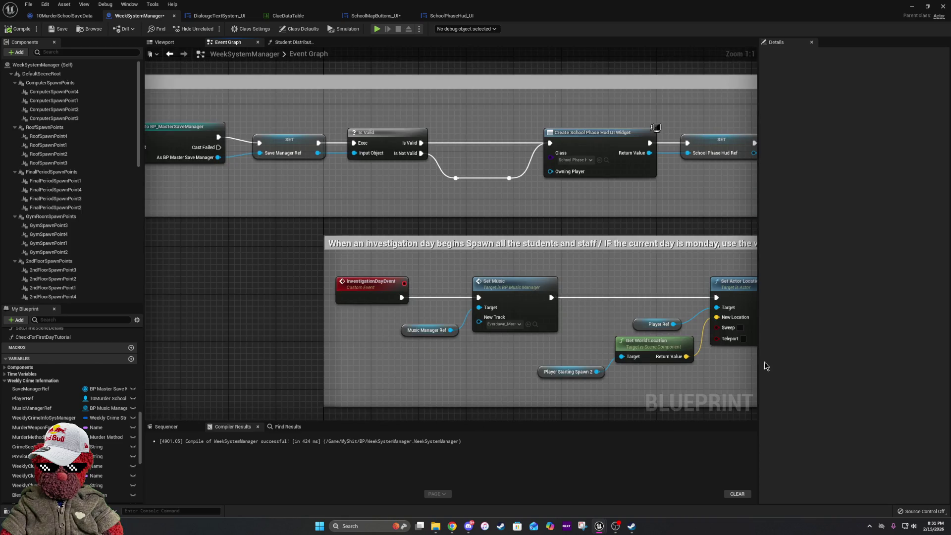
left_click_drag(712, 346, 305, 308)
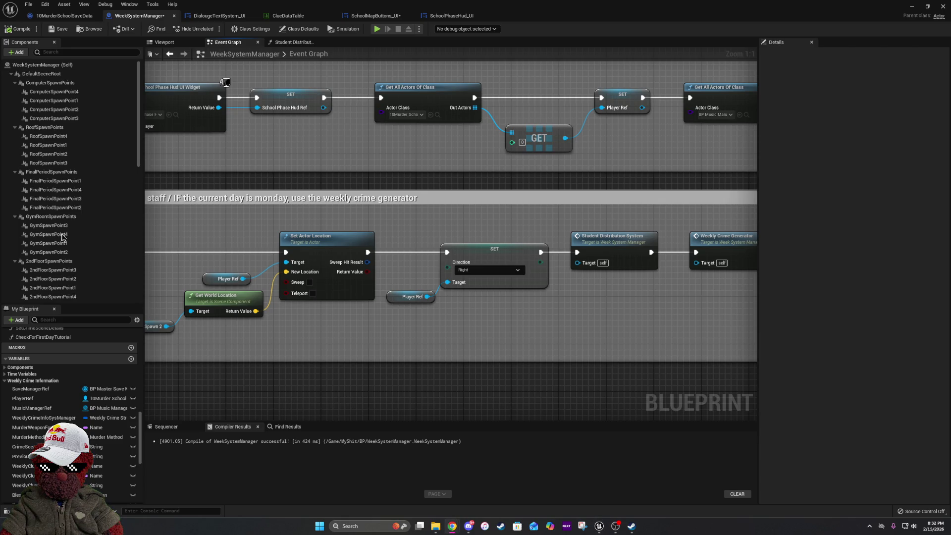
scroll(594, 305, "left", 10)
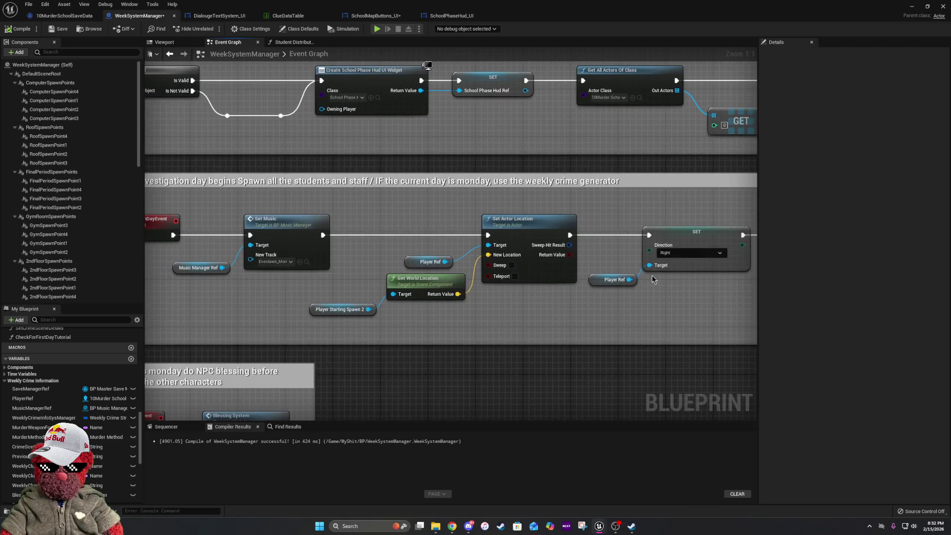
scroll(504, 284, "down", 5)
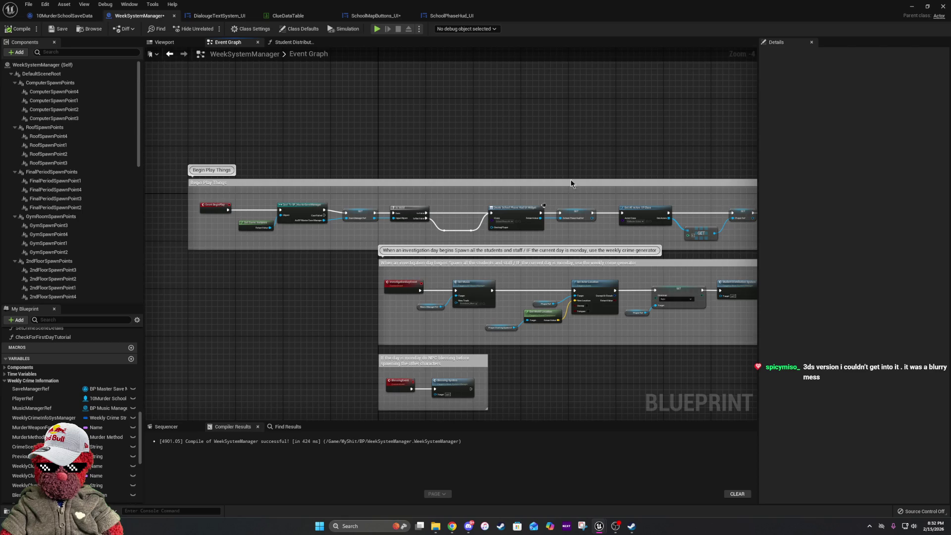
scroll(446, 164, "up", 4)
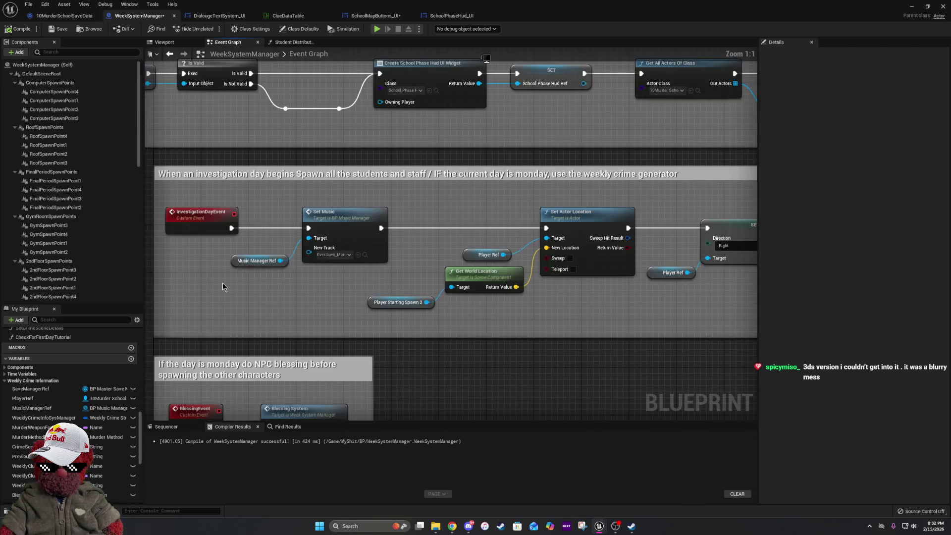
scroll(222, 286, "down", 3)
mouse_move(209, 258)
left_mouse_down()
mouse_move(534, 337)
mouse_move(522, 319)
mouse_move(257, 296)
left_mouse_up()
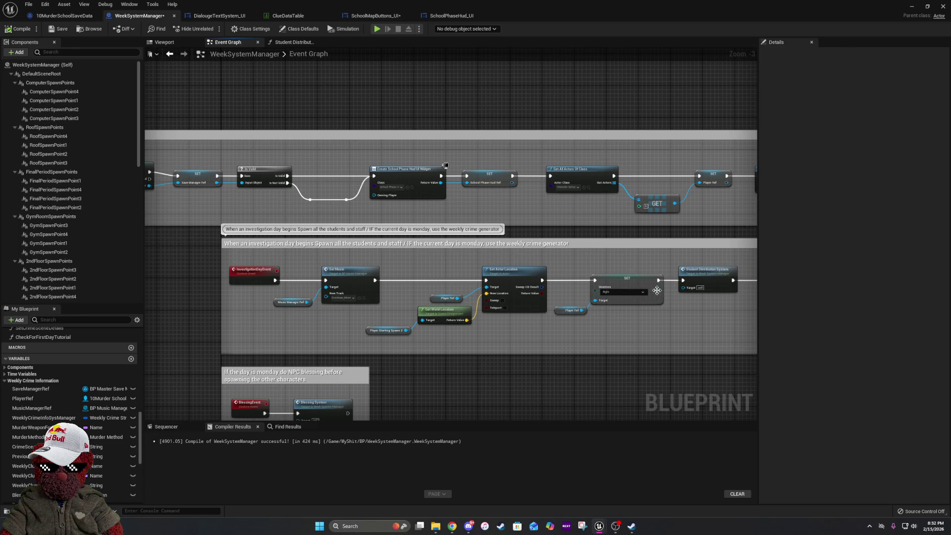
scroll(461, 274, "down", 4)
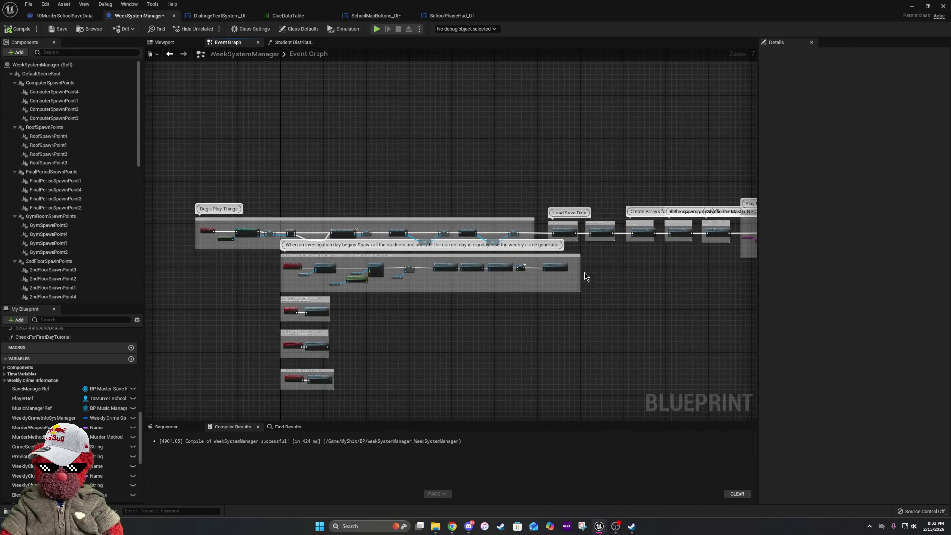
scroll(570, 266, "up", 3)
scroll(505, 278, "up", 3)
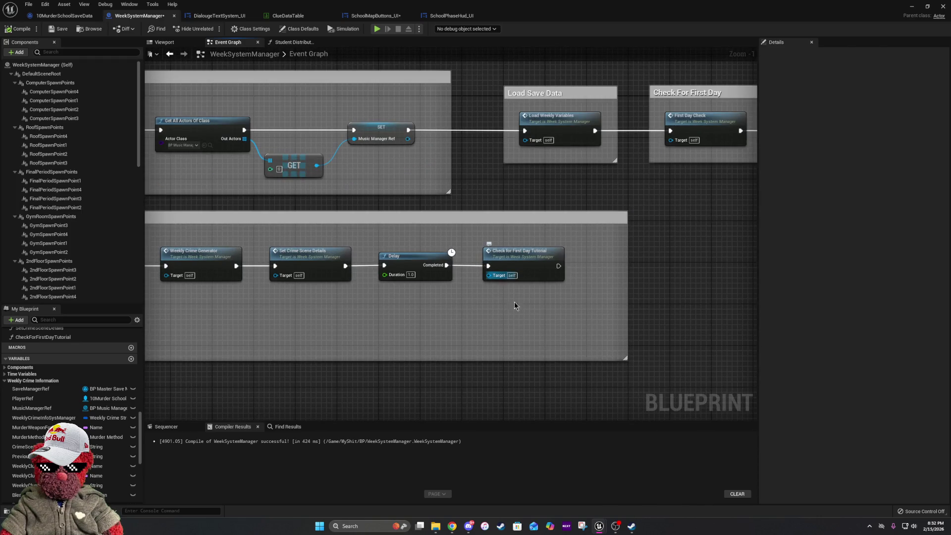
mouse_move(587, 283)
left_mouse_down()
mouse_move(542, 259)
mouse_move(495, 250)
left_mouse_up()
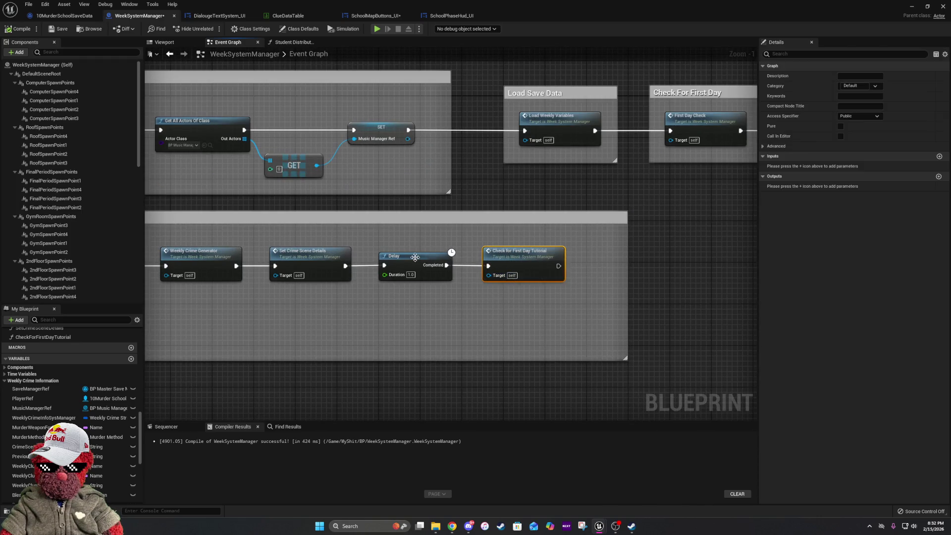
left_click(409, 256)
left_click(297, 254)
left_click(533, 264)
left_click(418, 271, "shift")
left_click(472, 308)
mouse_move(456, 309)
left_mouse_down()
mouse_move(688, 326)
mouse_move(619, 310)
mouse_move(654, 303)
mouse_move(339, 297)
left_mouse_up()
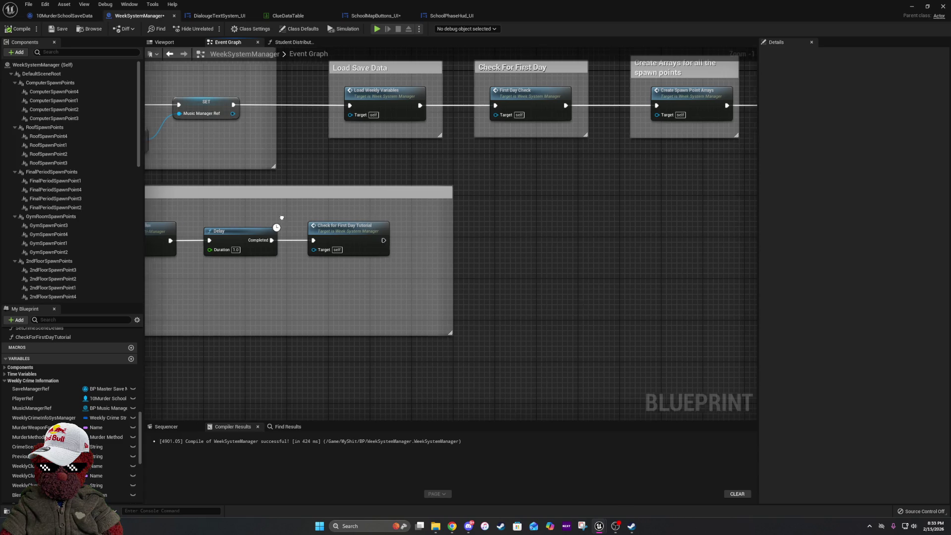
Search the blueprint's members for 'period', then clear the search.
left_click_drag(249, 221, 744, 197)
left_click_drag(564, 272, 316, 268)
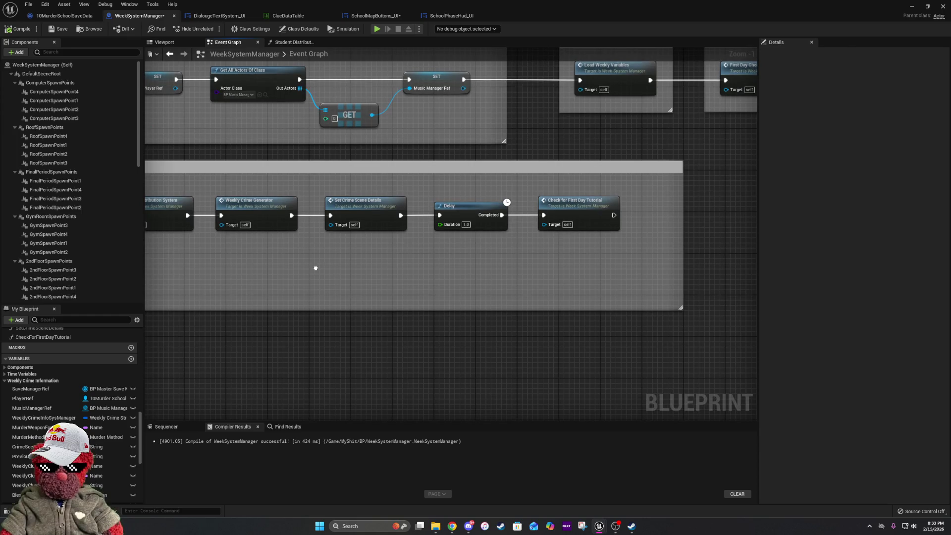
scroll(75, 390, "down", 2)
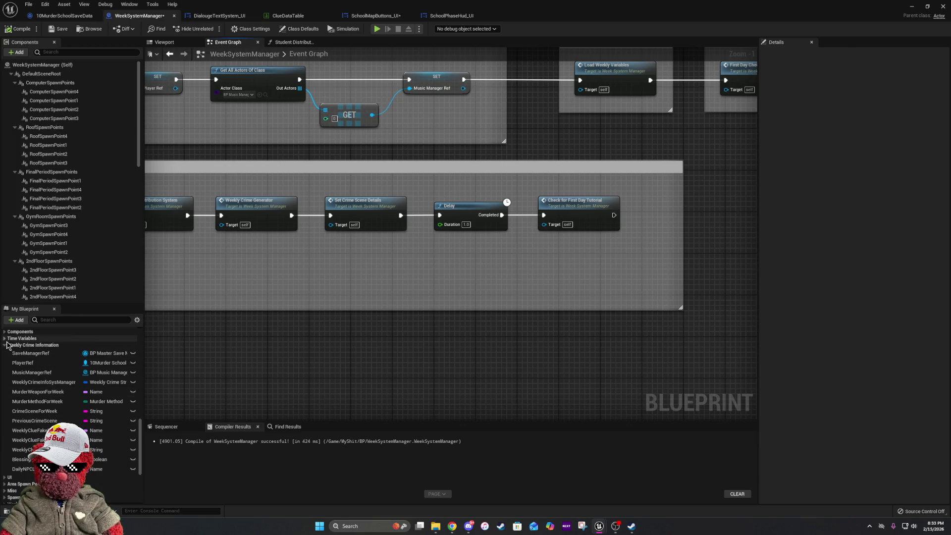
left_click(56, 319)
type("peri")
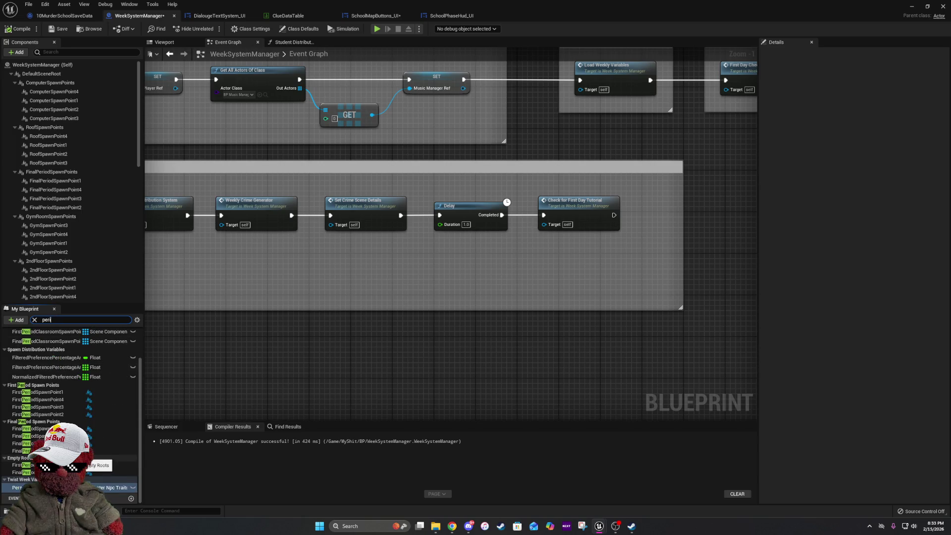
type("od")
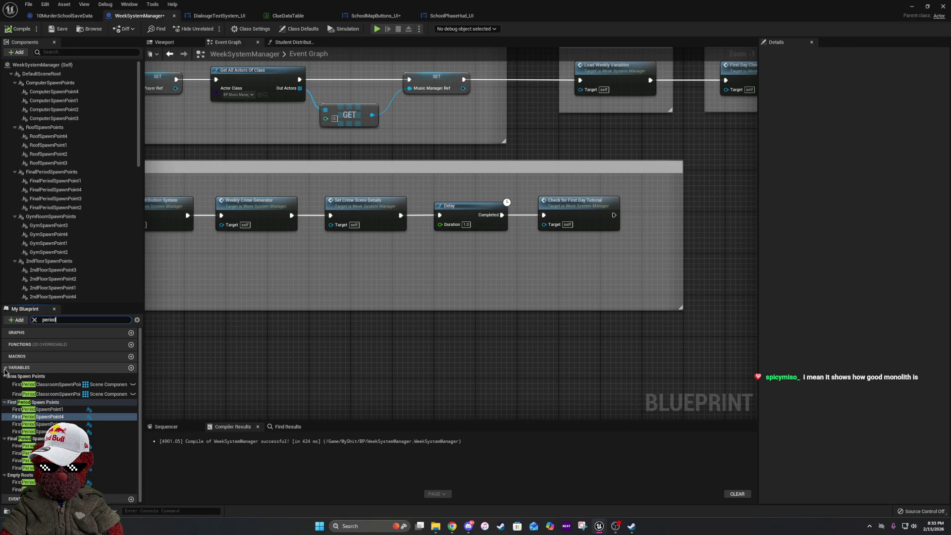
key("BackSpace")
key("BackSpace")
key("BackSpace")
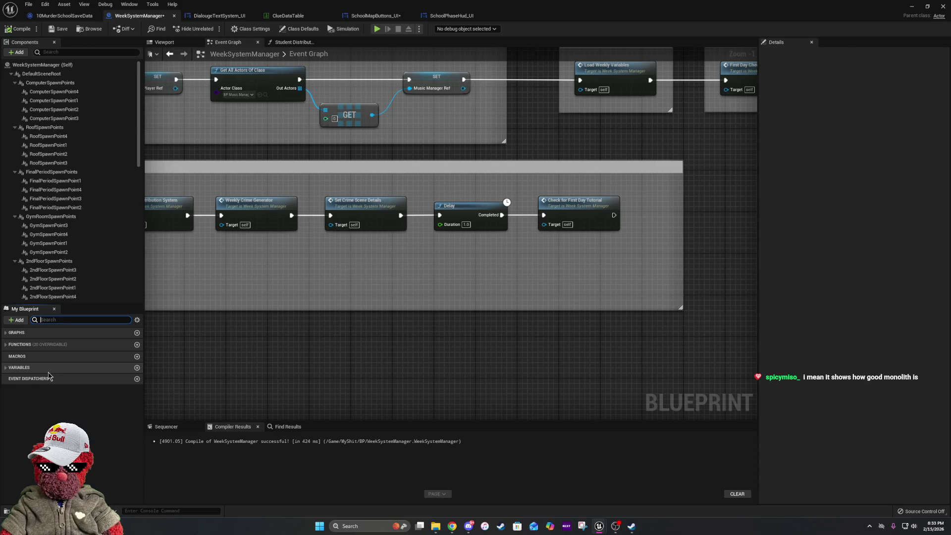
Expand Variables, Time Variables and Weekly Crime Information, and inspect WeeklyCrimeInfoSysManager.
left_click(30, 369)
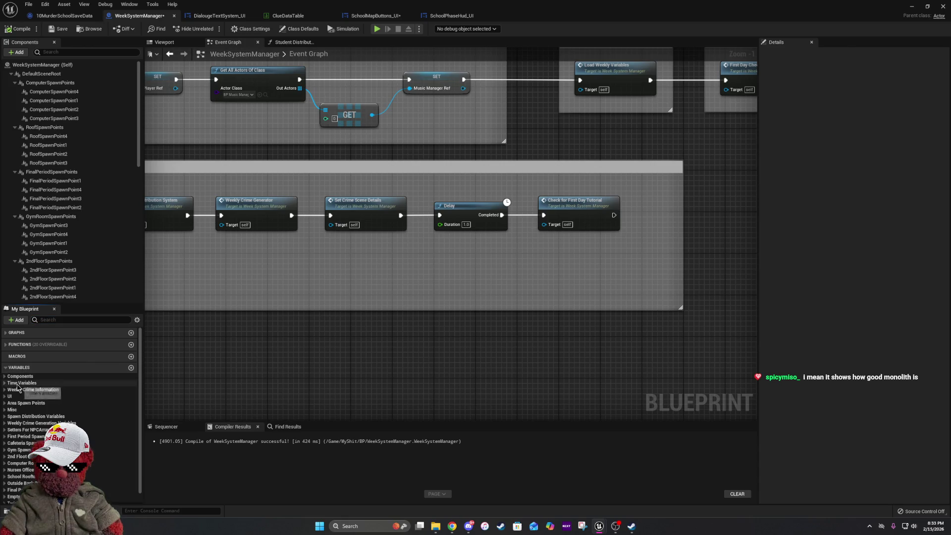
left_click(5, 383)
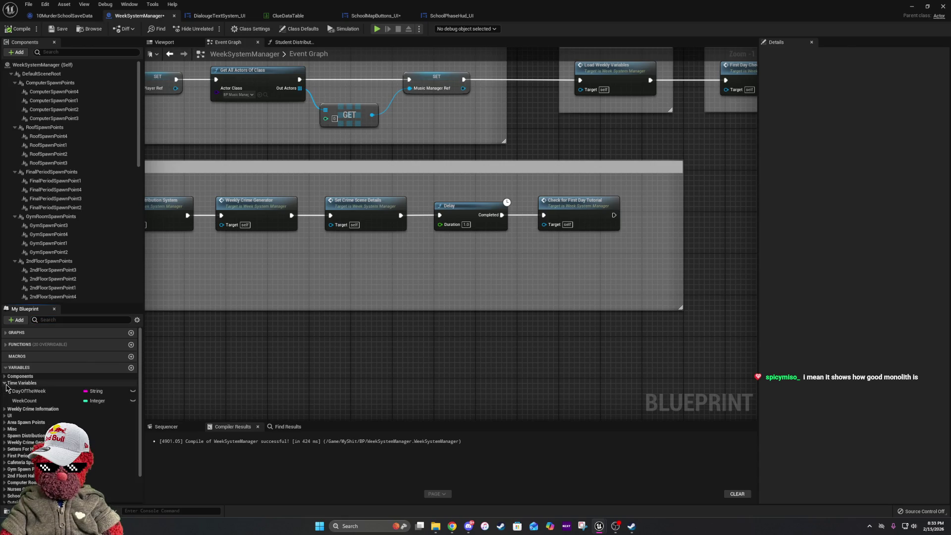
left_click(5, 409)
scroll(99, 422, "down", 3)
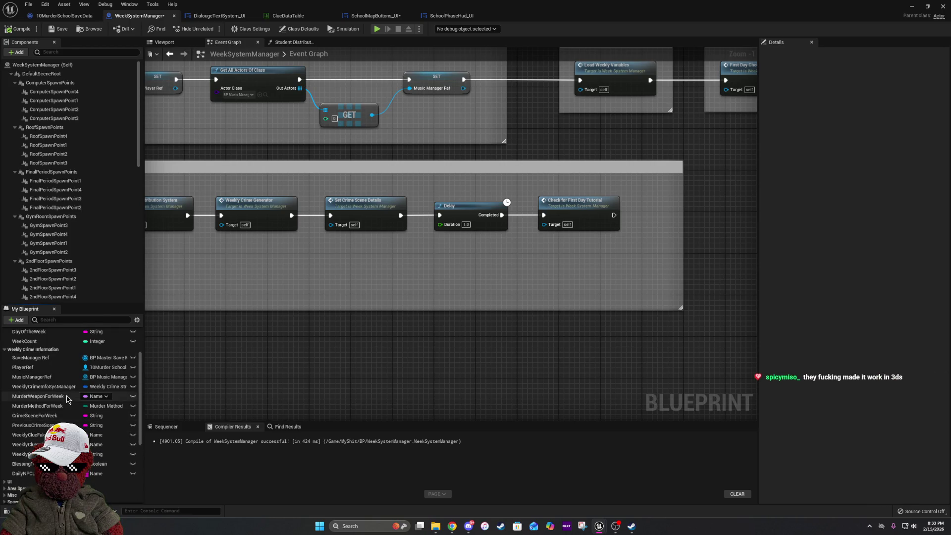
left_click(68, 391)
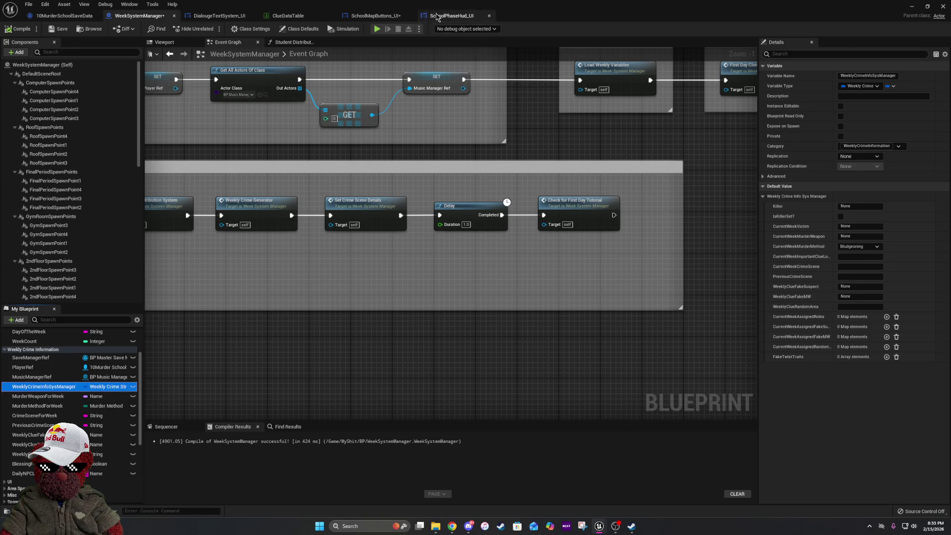
left_click(391, 16)
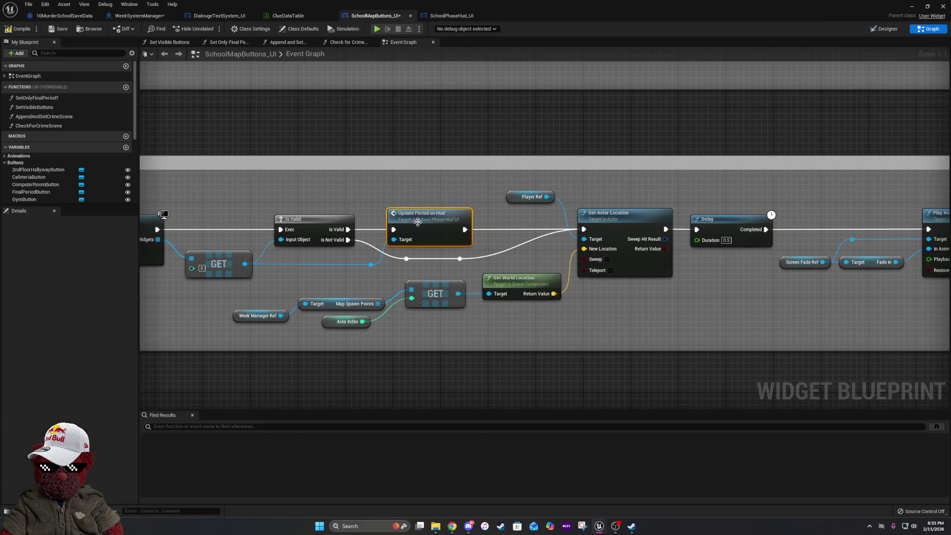
Find CurrentPeriod's references in SchoolPhaseHud_UI and open its use in Get_PeriodCounter_Text_0.
double_click(398, 226)
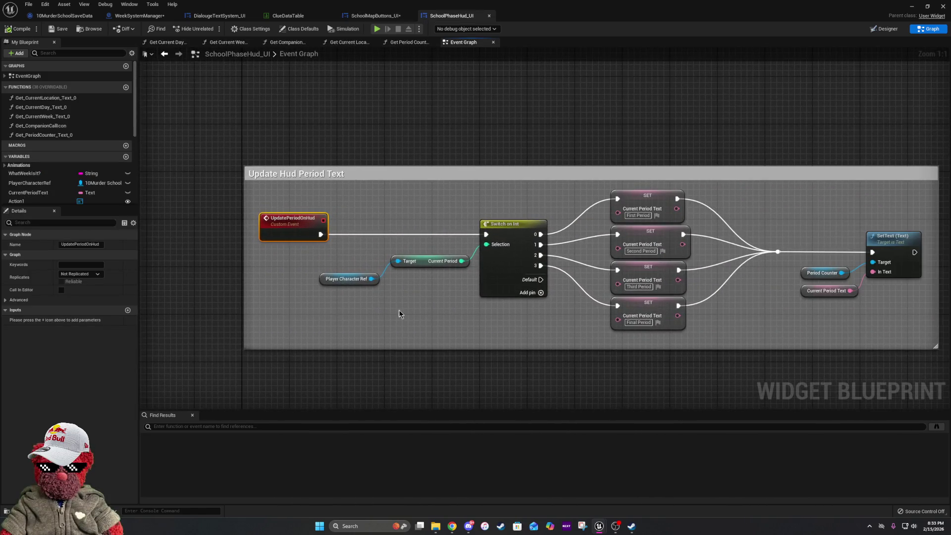
right_click(427, 261)
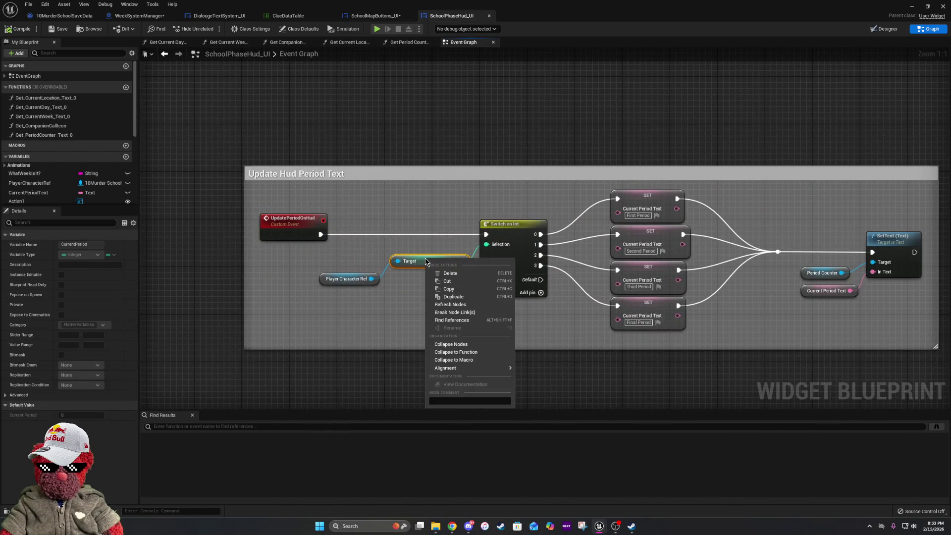
left_click(465, 320)
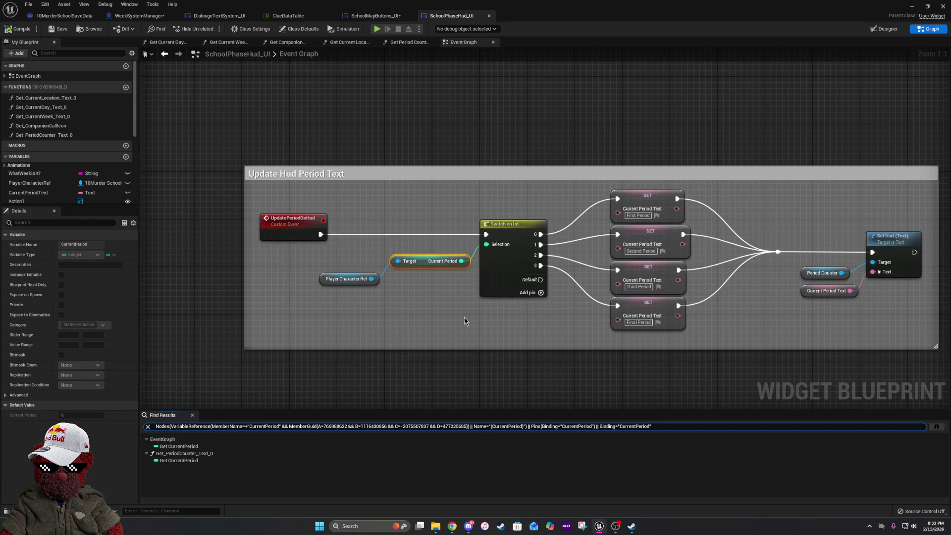
double_click(208, 461)
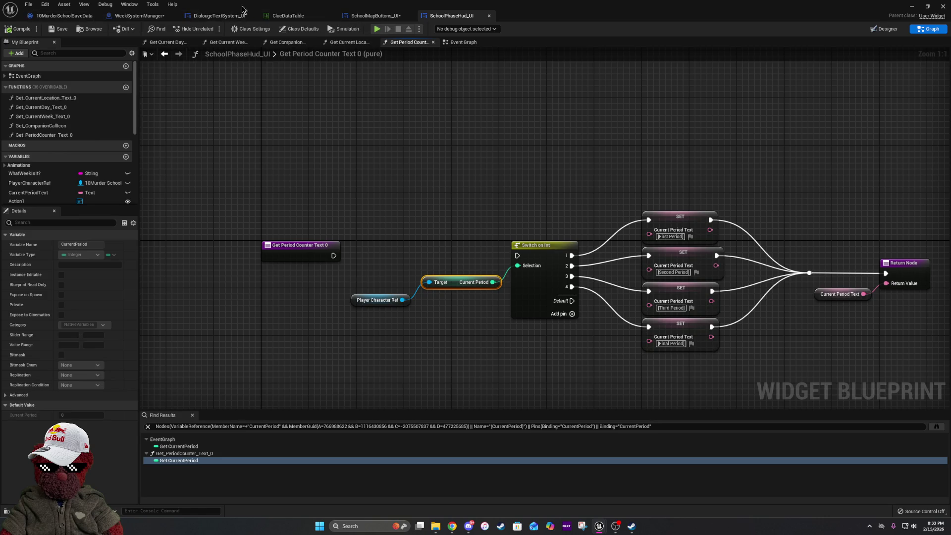
key("alt+Tab")
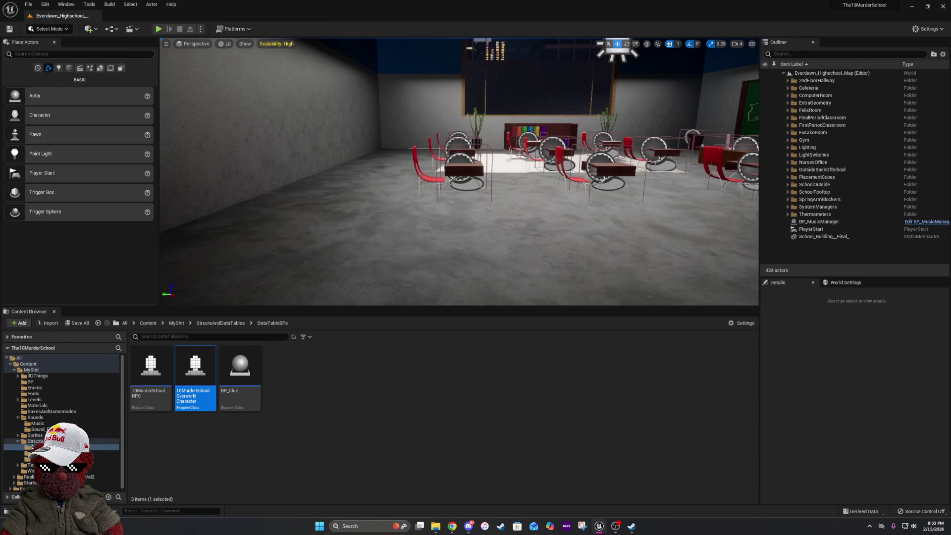
Maximize the character blueprint editor and close the Get Companion function graph.
key("alt+Tab")
left_click_drag(529, 237, 469, 219)
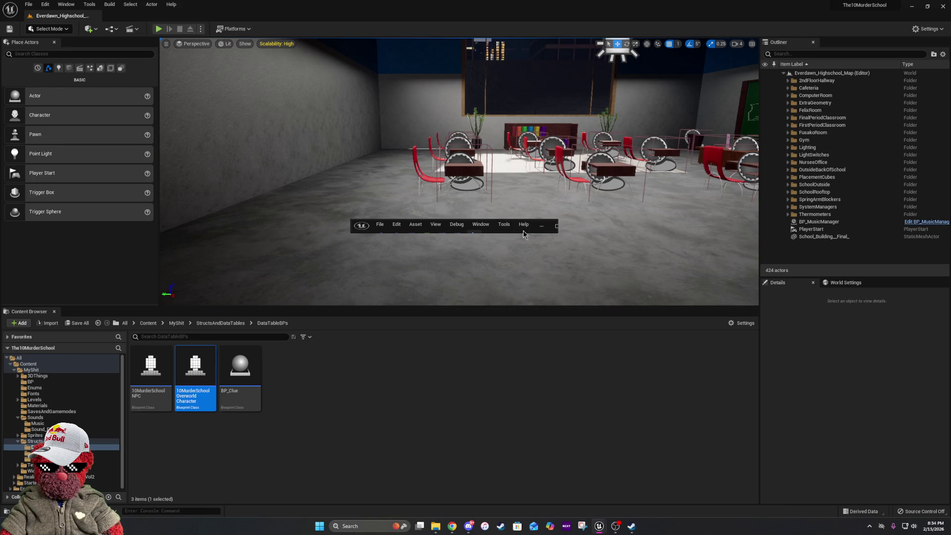
left_click(557, 225)
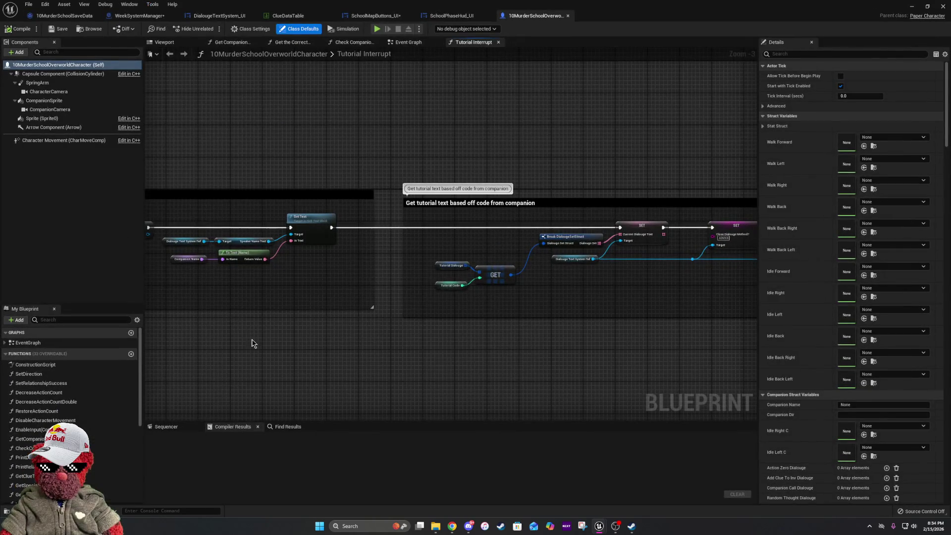
left_click_drag(251, 343, 497, 365)
left_click_drag(239, 254, 505, 267)
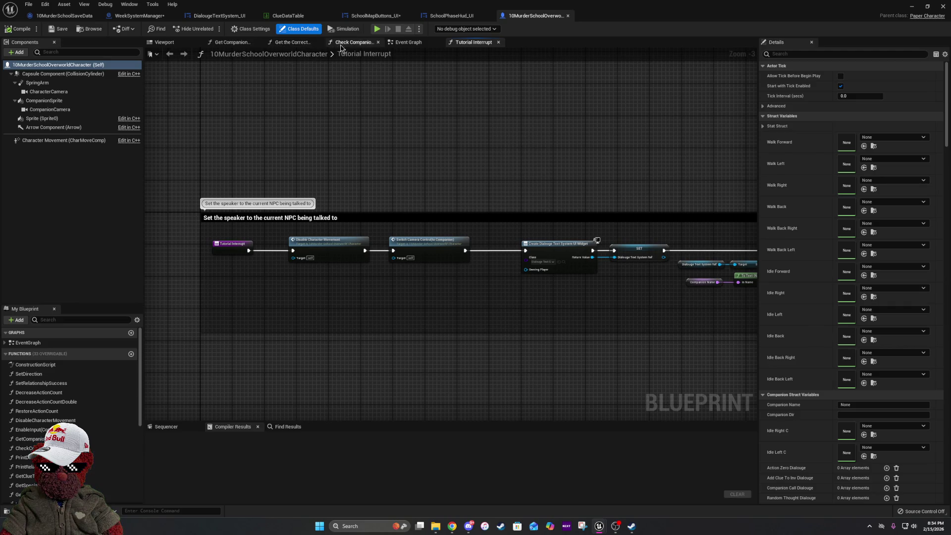
left_click(408, 43)
left_click_drag(409, 42, 240, 47)
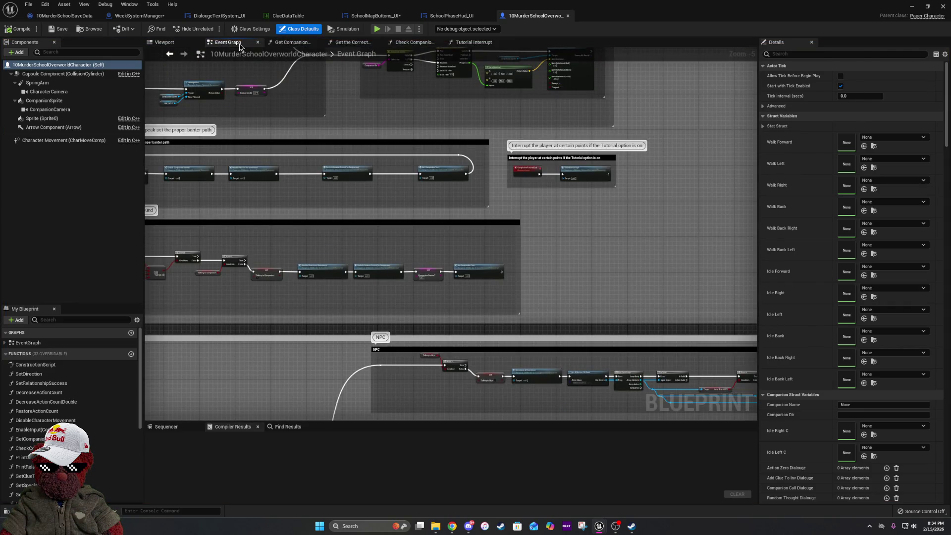
left_click(318, 43)
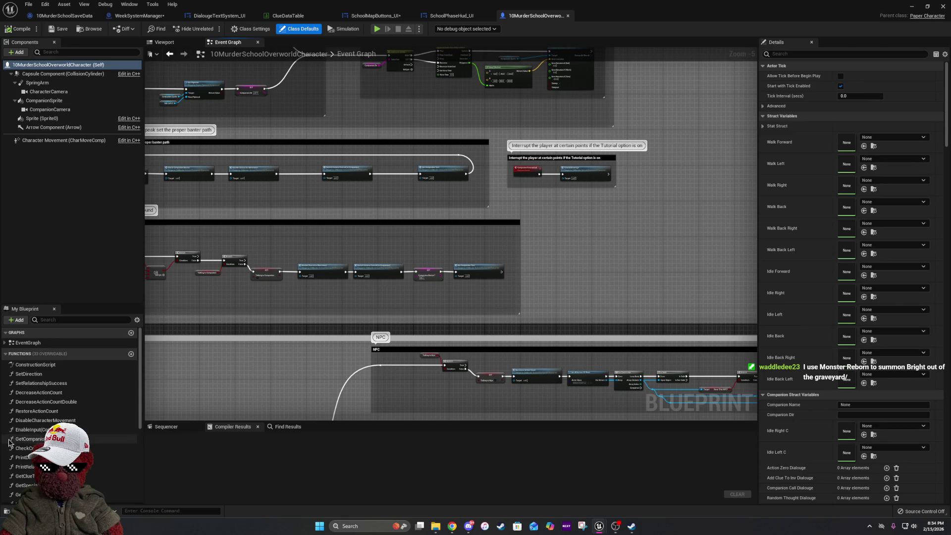
Find all references to CurrentPeriod and jump to where Murder Weapon Check? sets it.
scroll(74, 371, "down", 3)
left_click(76, 319)
type("c")
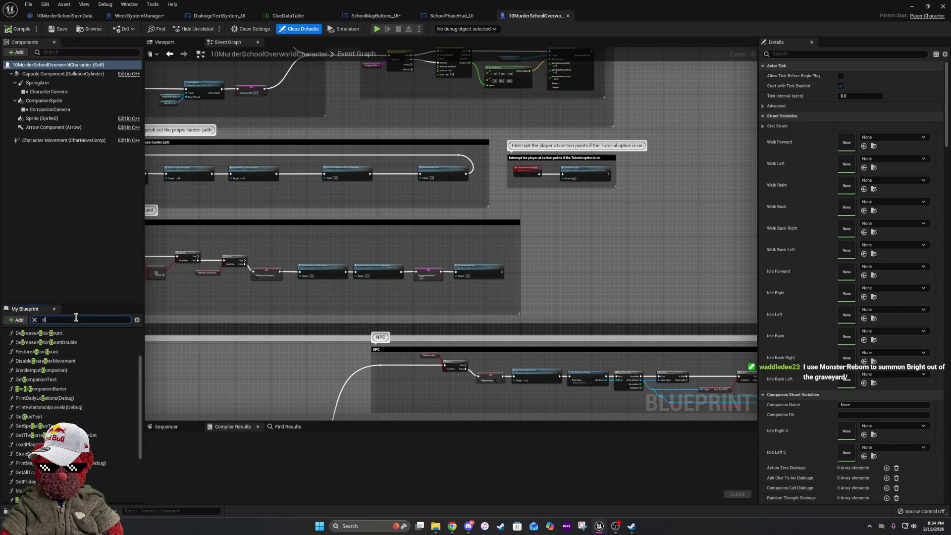
type("urrent period")
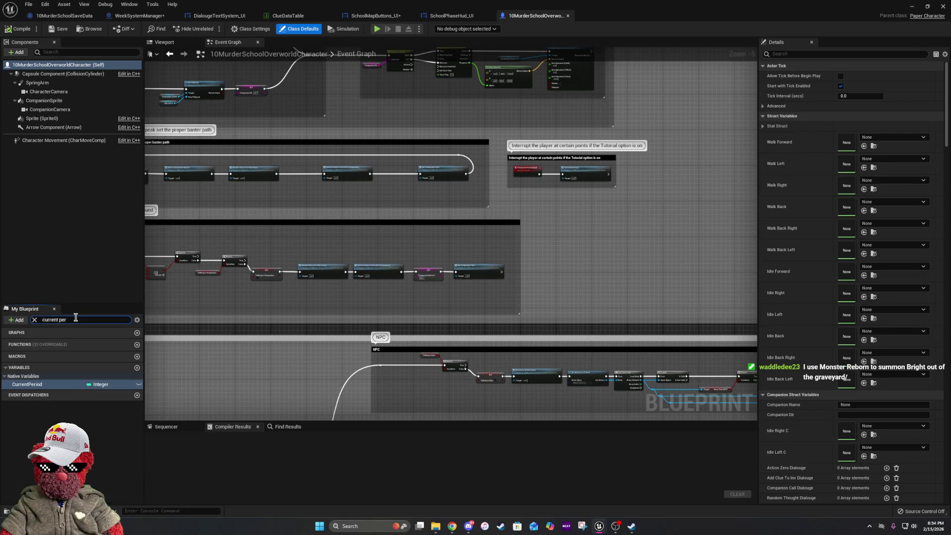
right_click(56, 386)
left_click(91, 402)
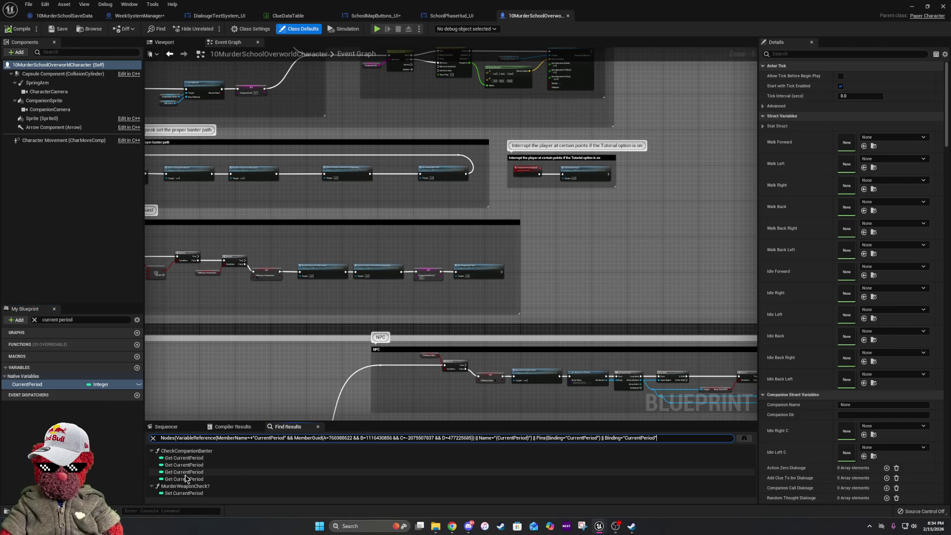
double_click(200, 494)
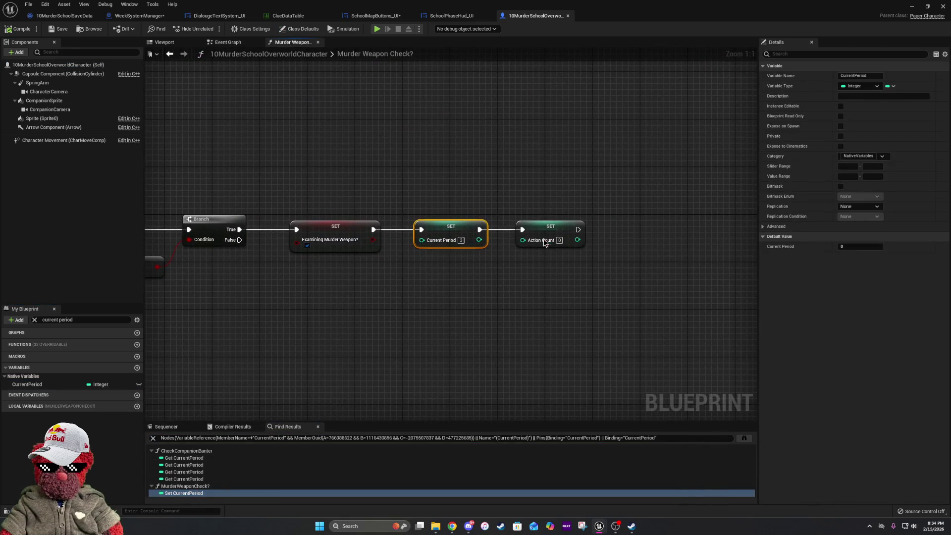
Review Murder Weapon Check?'s Current Period SET, then open Check Companion Banter's first CurrentPeriod read.
mouse_move(302, 335)
left_mouse_down()
mouse_move(755, 331)
mouse_move(495, 340)
mouse_move(638, 344)
left_mouse_up()
right_click(173, 487)
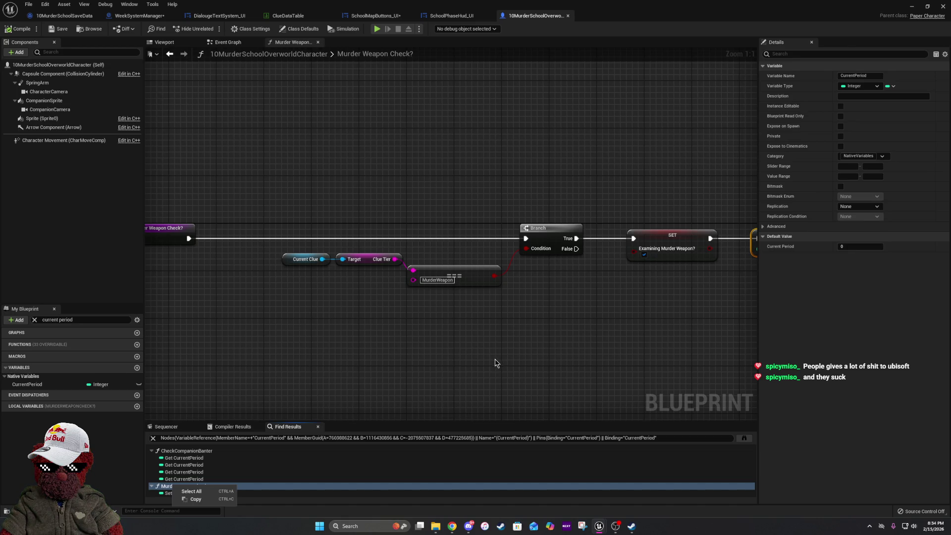
left_click(398, 392)
left_click_drag(398, 392, 265, 382)
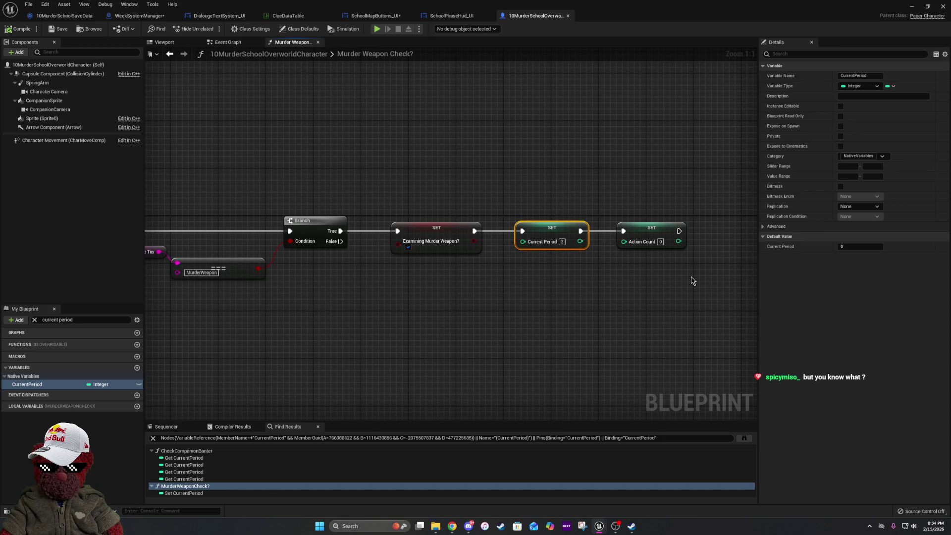
left_click_drag(440, 312, 608, 304)
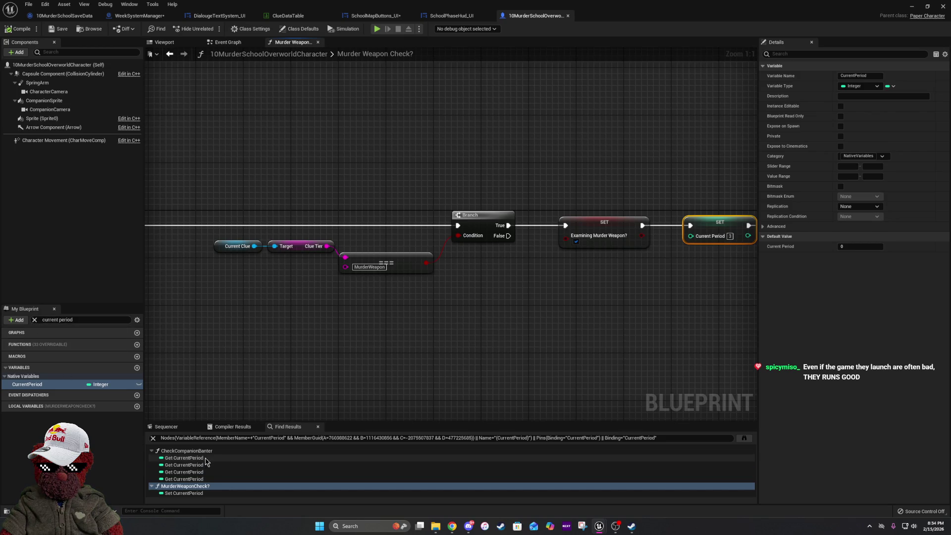
left_click(184, 458)
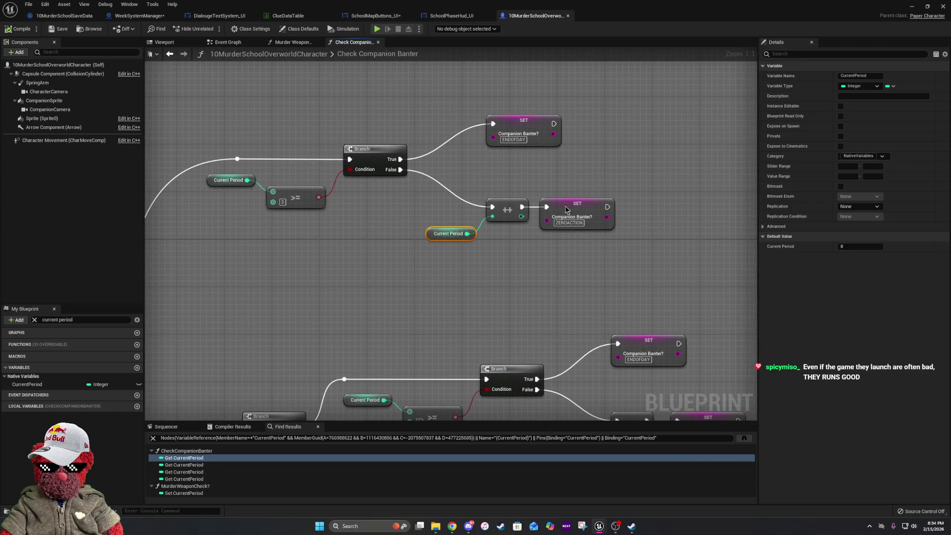
mouse_move(687, 322)
left_mouse_down()
mouse_move(607, 185)
mouse_move(582, 170)
mouse_move(381, 127)
mouse_move(446, 212)
mouse_move(585, 296)
left_mouse_up()
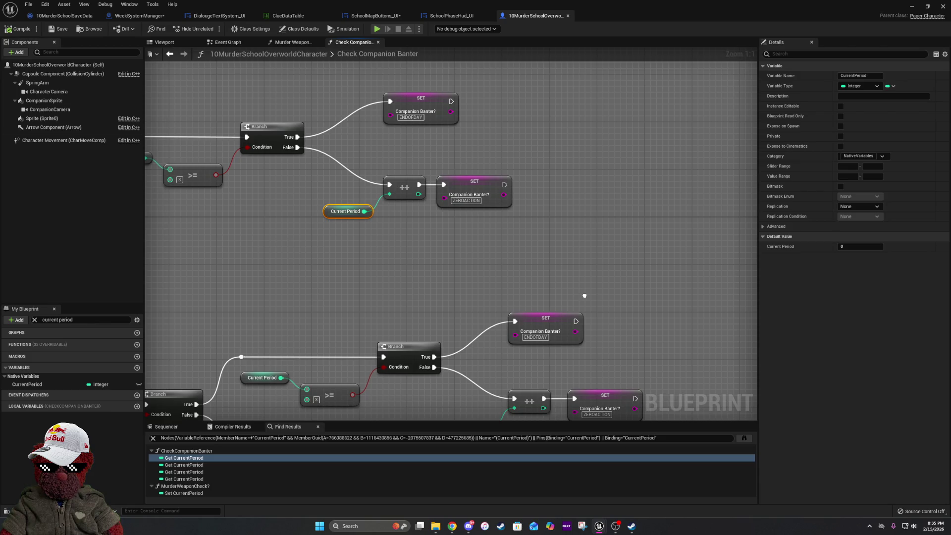
left_click_drag(557, 299, 618, 289)
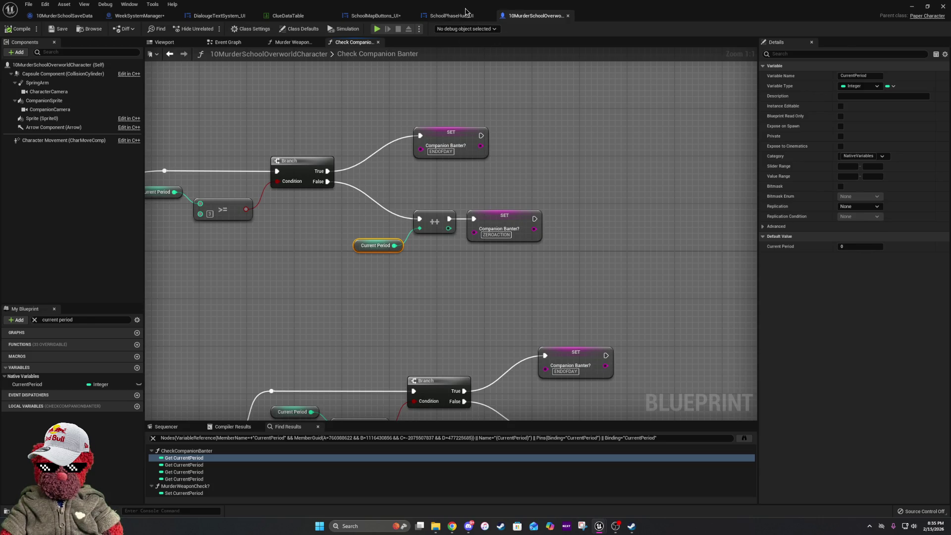
mouse_move(552, 305)
left_mouse_down()
mouse_move(558, 291)
mouse_move(651, 272)
left_mouse_up()
mouse_move(523, 291)
left_mouse_down()
mouse_move(448, 257)
mouse_move(567, 265)
mouse_move(595, 70)
mouse_move(541, 288)
left_mouse_up()
mouse_move(422, 301)
left_mouse_down()
mouse_move(563, 282)
mouse_move(392, 267)
left_mouse_up()
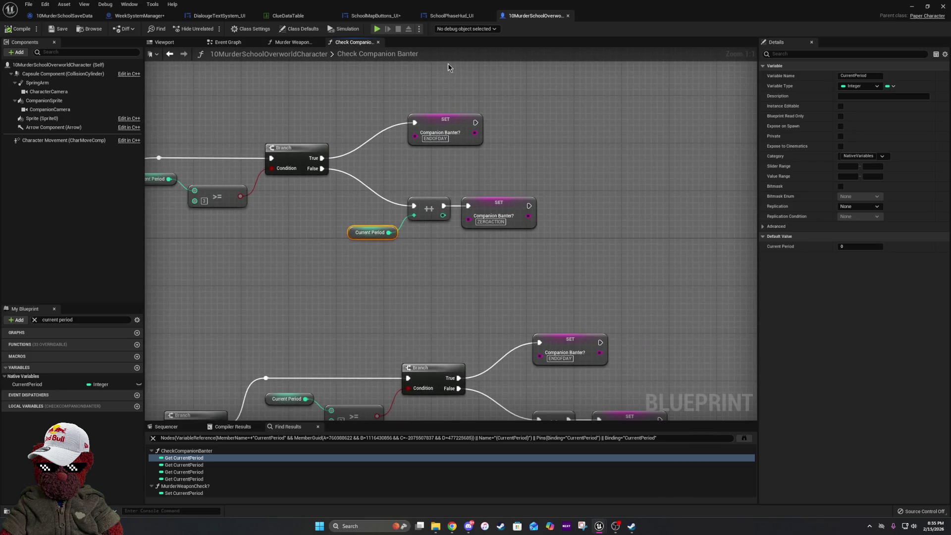
left_click(568, 16)
Close the SchoolPhaseHud_UI tab and open the Update Period on Hud event definition.
left_click(489, 16)
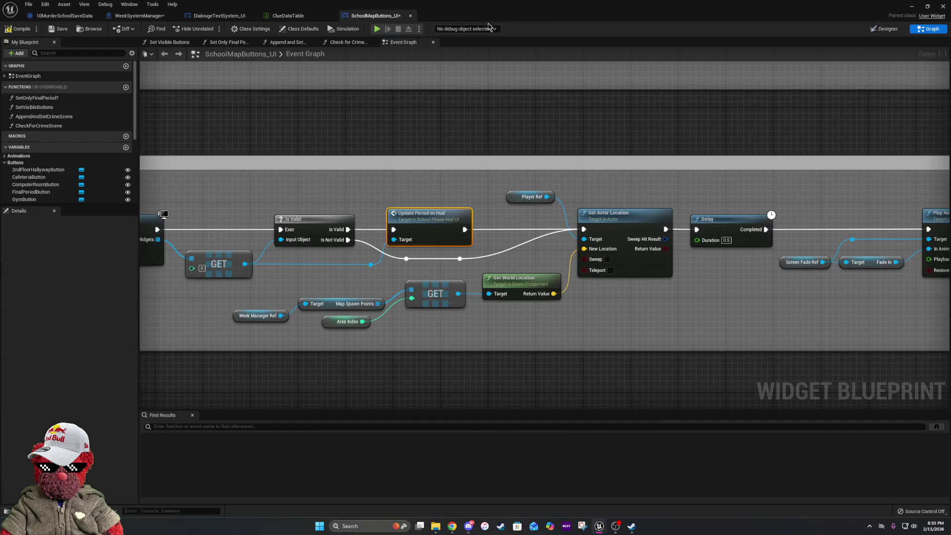
left_click_drag(396, 287, 604, 298)
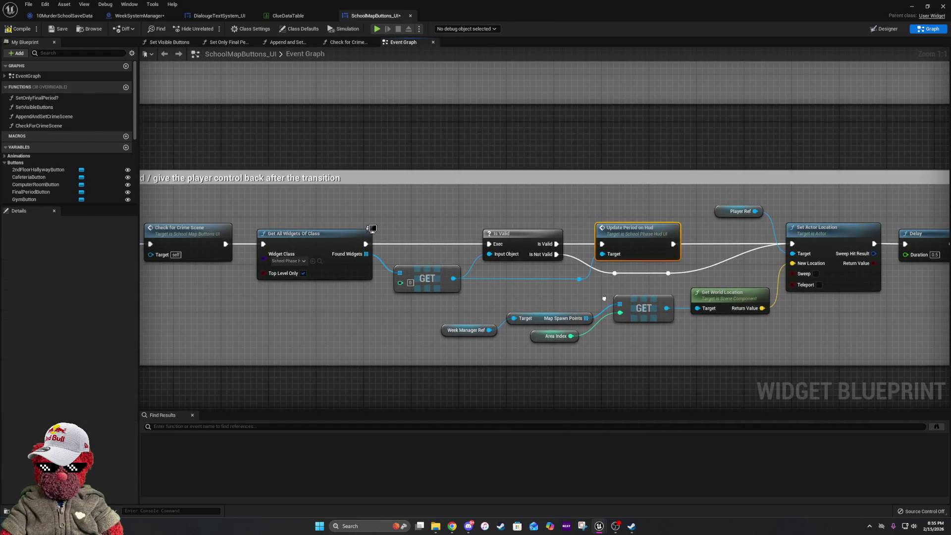
left_click_drag(604, 299, 409, 274)
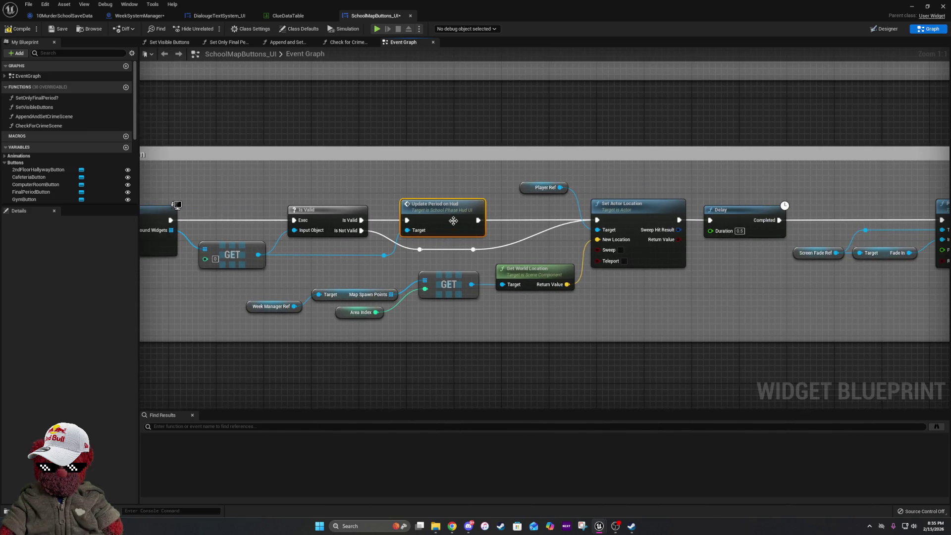
double_click(453, 220)
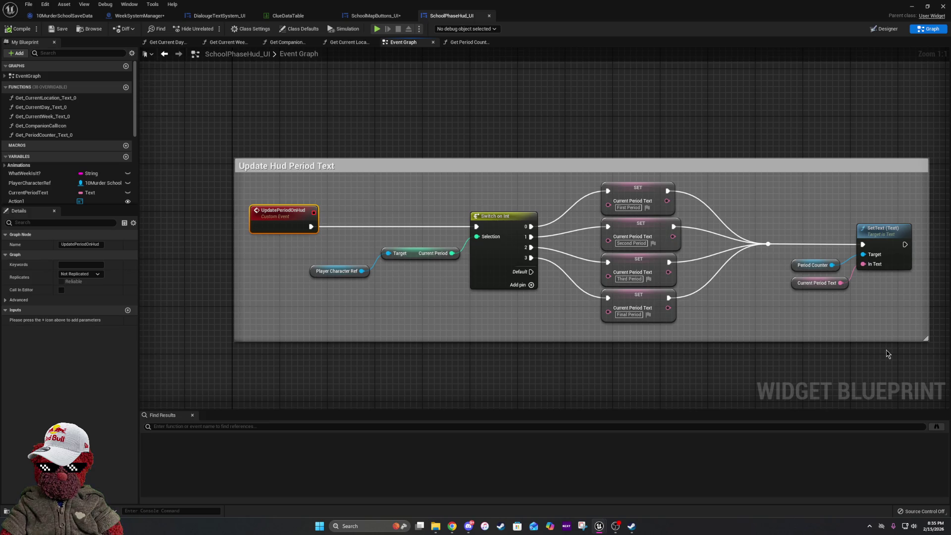
Widen the Update Hud Period Text comment box, then view the widget's Designer layout.
left_click_drag(887, 353, 642, 271)
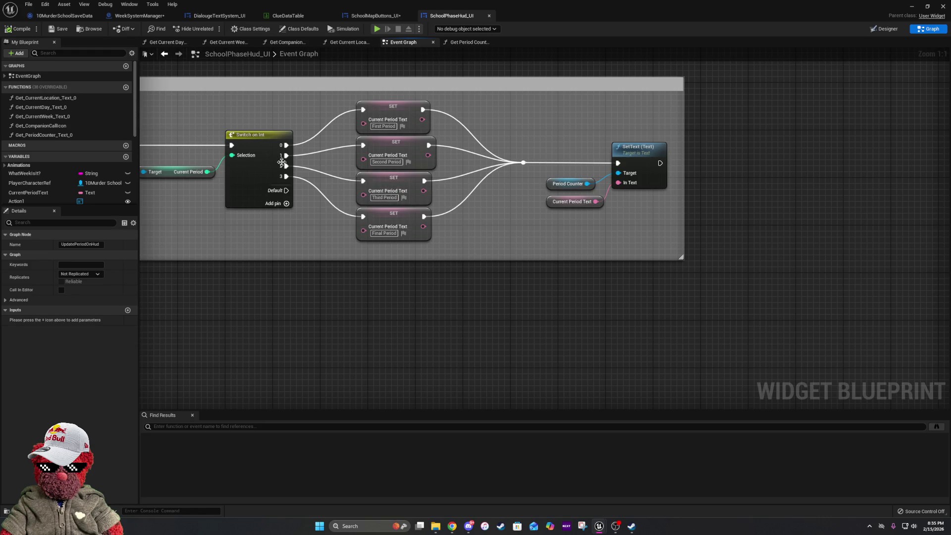
left_click_drag(683, 212, 925, 212)
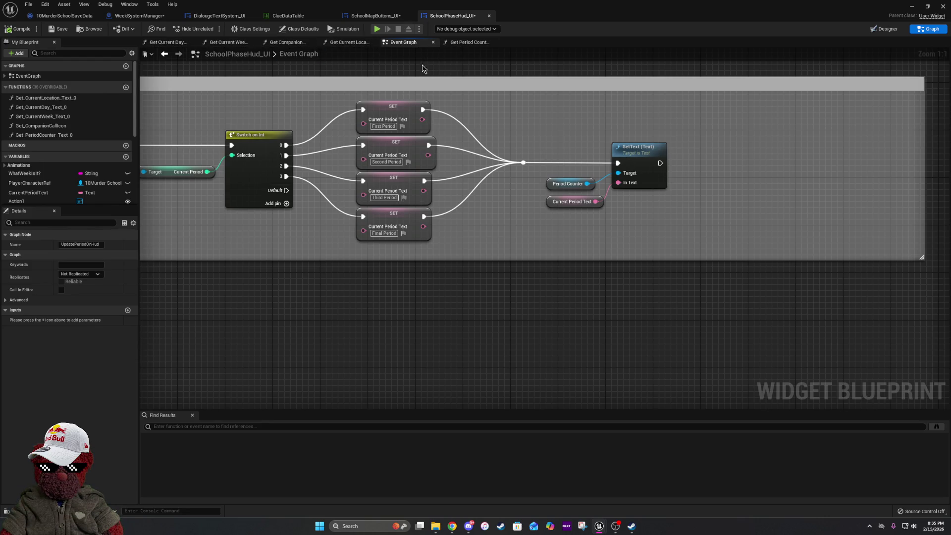
scroll(512, 233, "down", 5)
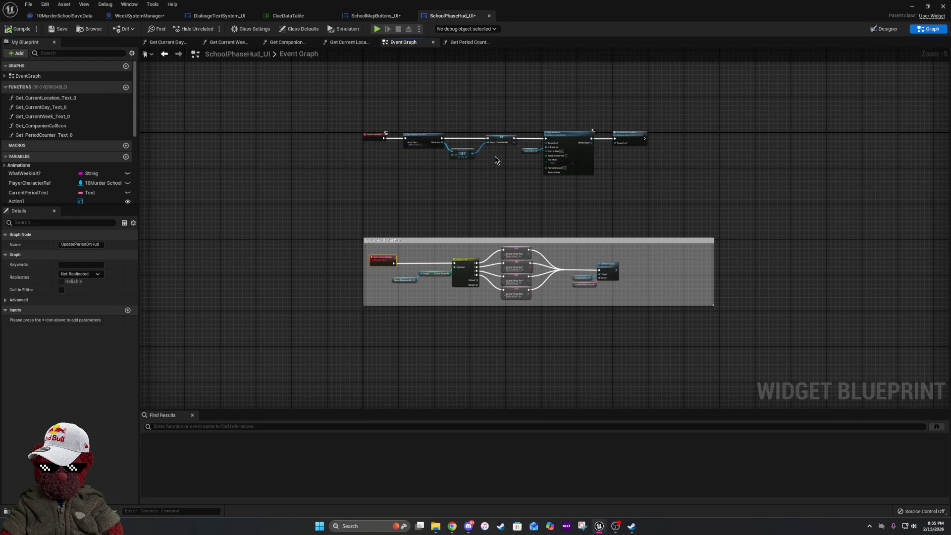
scroll(391, 206, "up", 4)
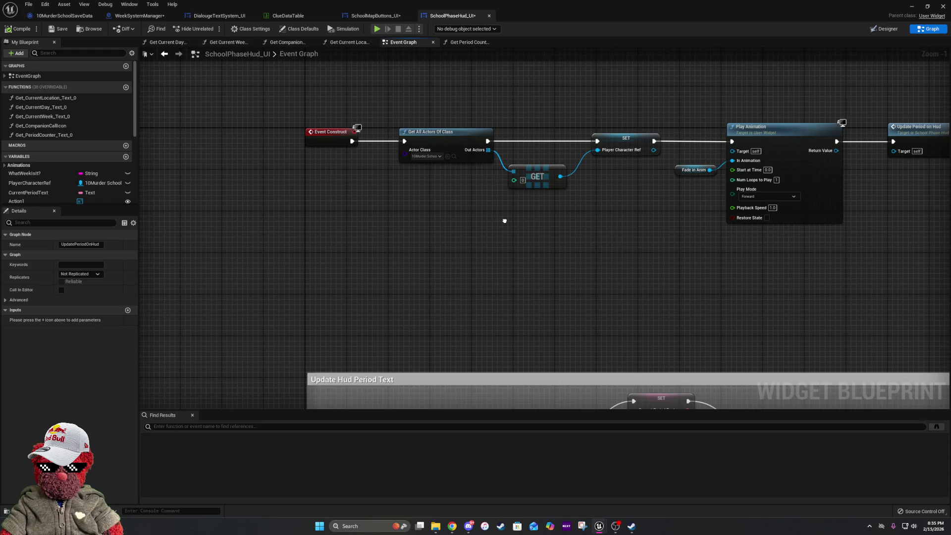
left_click_drag(505, 221, 268, 203)
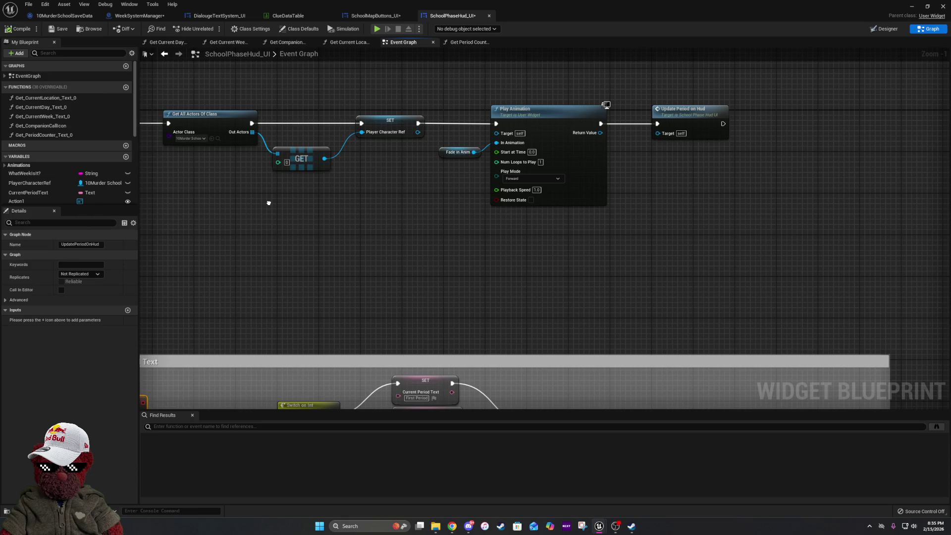
left_click(885, 29)
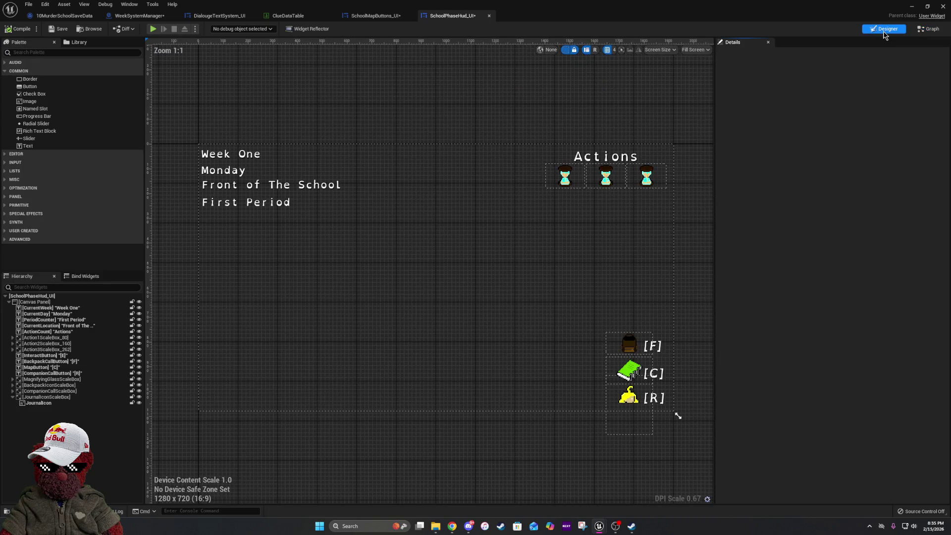
Back in the Graph, shift Play Animation, Fade in Anim and Update Period on Hud further right.
left_click(930, 29)
mouse_move(693, 151)
left_mouse_down()
mouse_move(676, 129)
mouse_move(722, 197)
mouse_move(682, 331)
mouse_move(615, 144)
mouse_move(592, 336)
left_mouse_up()
mouse_move(719, 159)
left_mouse_down()
mouse_move(575, 301)
mouse_move(672, 322)
left_mouse_up()
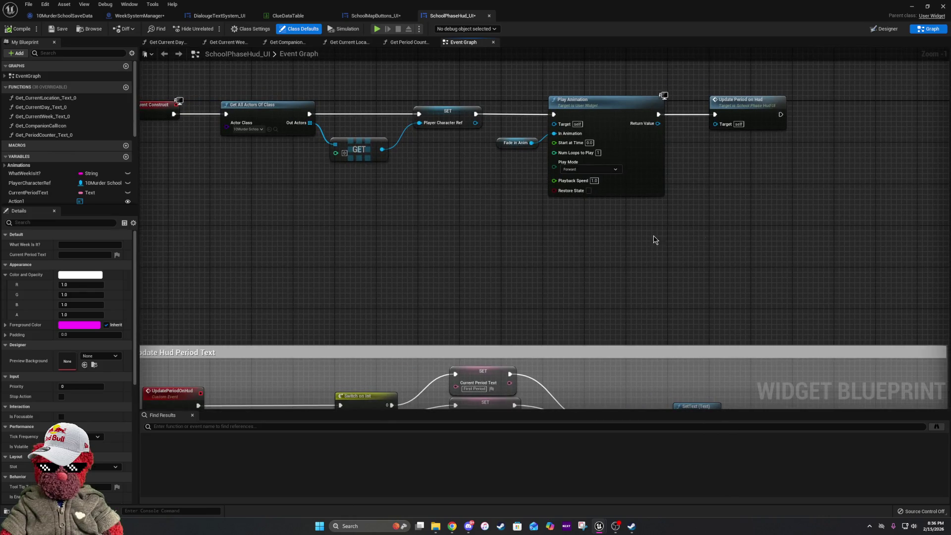
left_click_drag(707, 240, 522, 260)
left_click_drag(329, 98, 756, 231)
left_click_drag(412, 130, 594, 129)
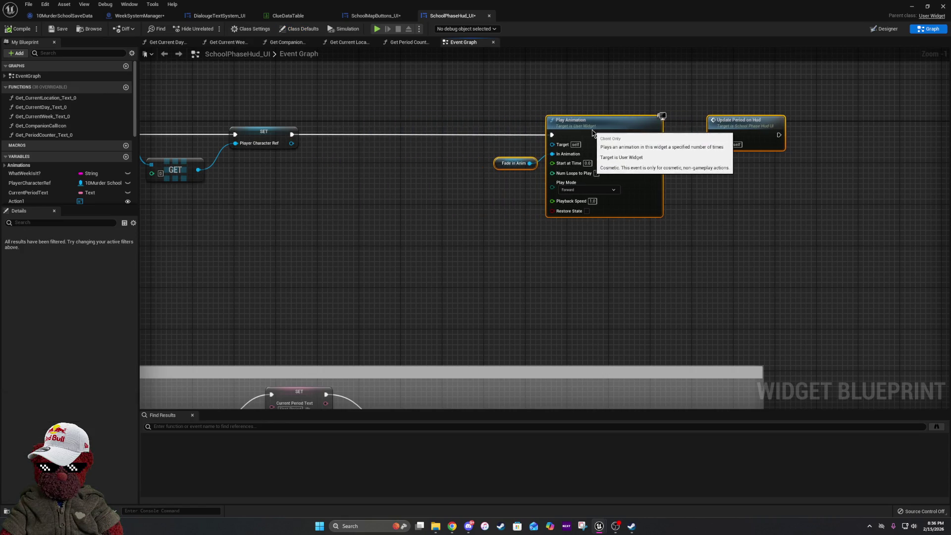
left_click_drag(322, 183, 441, 206)
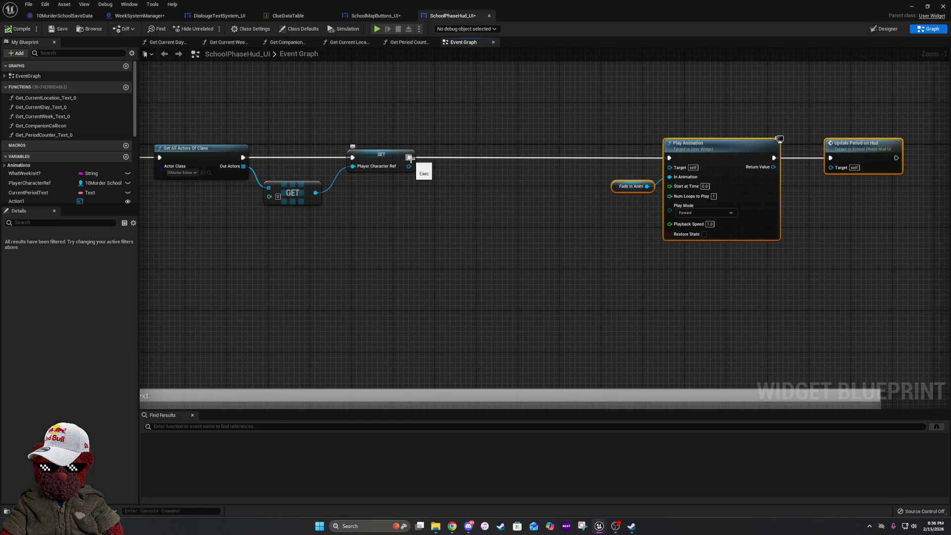
Try adding a 'get all' node after the SET node, cancel it, then bring Steam forward.
left_click_drag(410, 158, 463, 159)
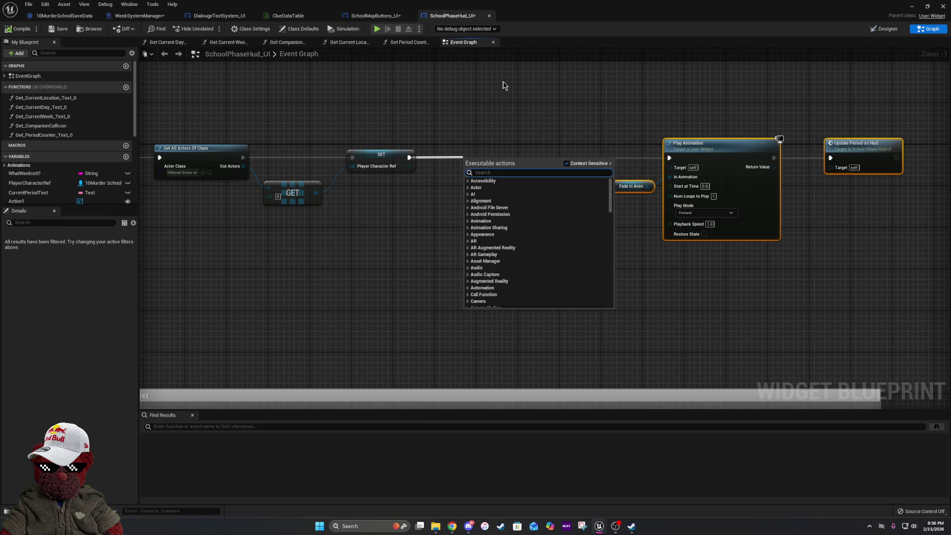
type("get all")
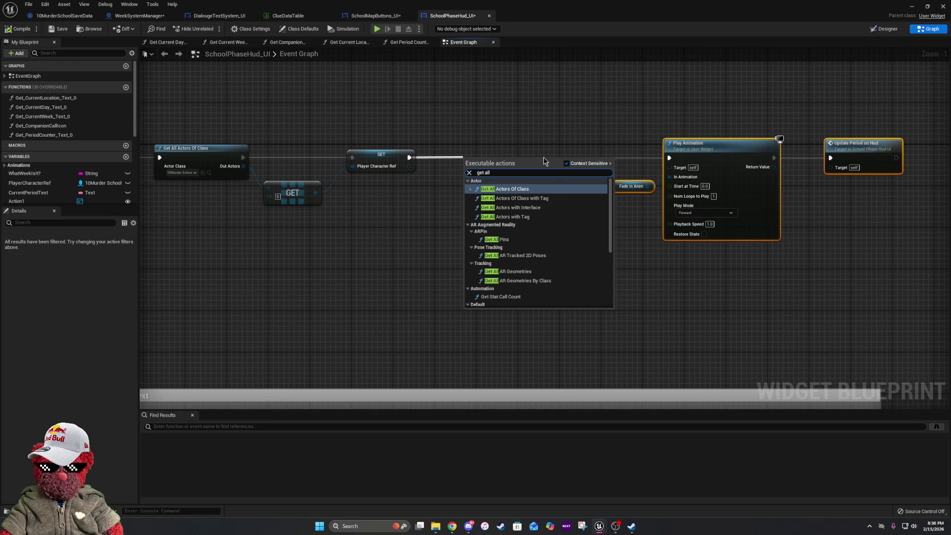
scroll(525, 246, "down", 5)
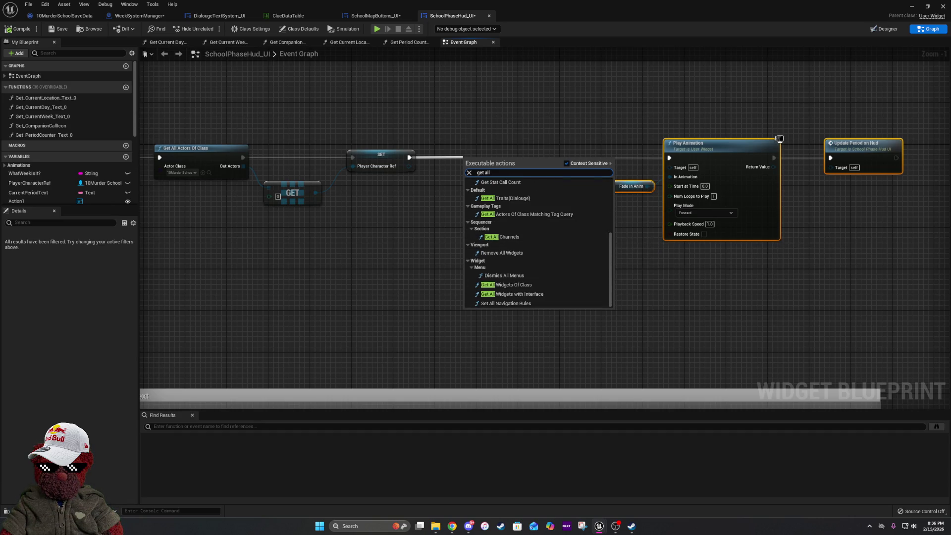
key("Escape")
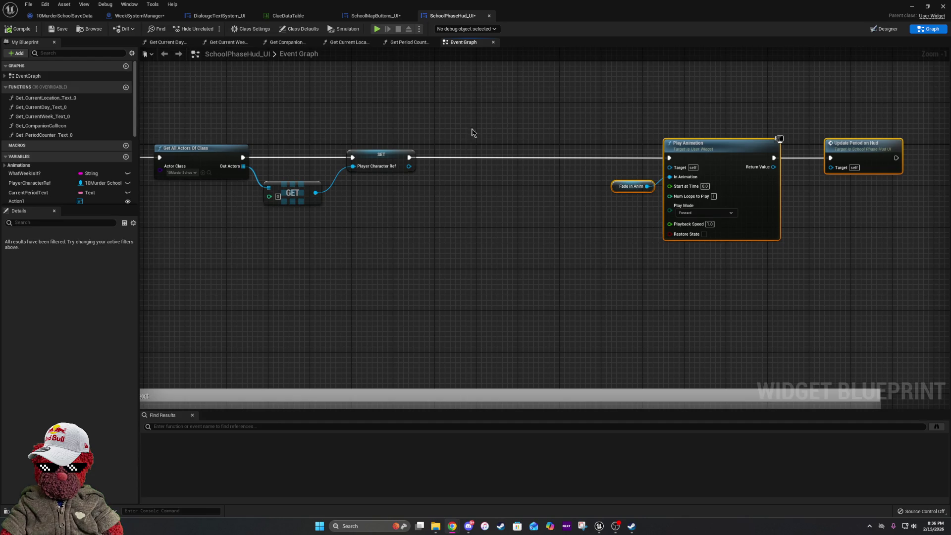
left_click_drag(409, 157, 447, 159)
key("Escape")
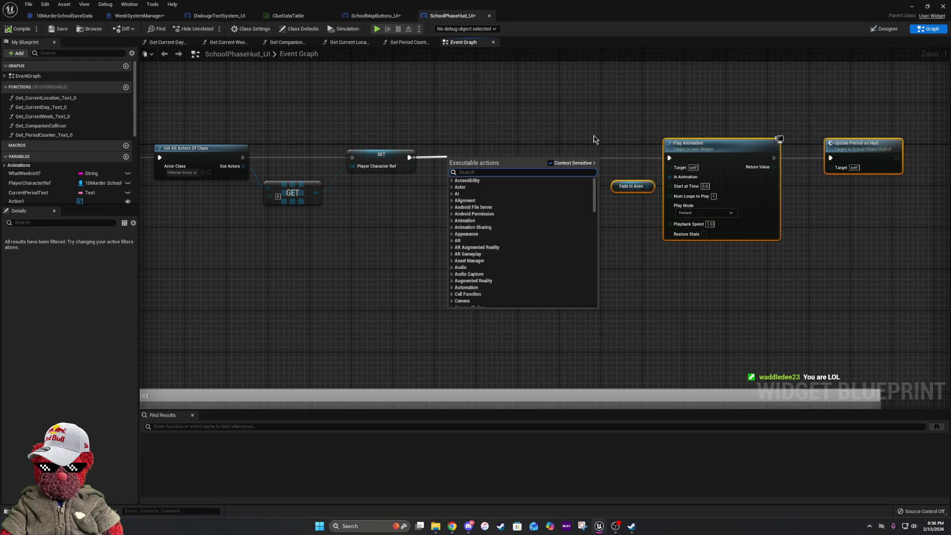
left_click(651, 169)
In Steam's library, view South Park: The Fractured But Whole's store page, then minimize Steam.
left_click_drag(669, 158, 409, 157)
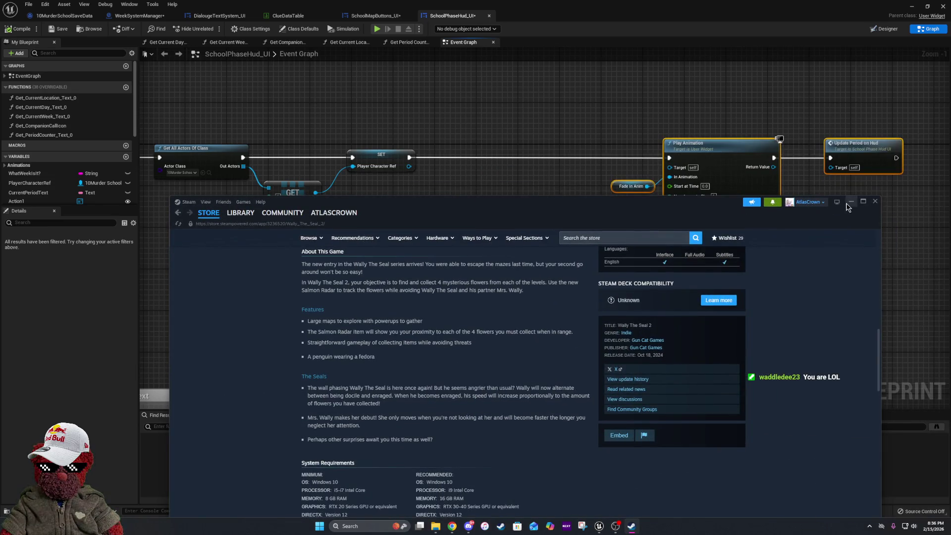
double_click(863, 201)
mouse_move(125, 23)
left_click(71, 18)
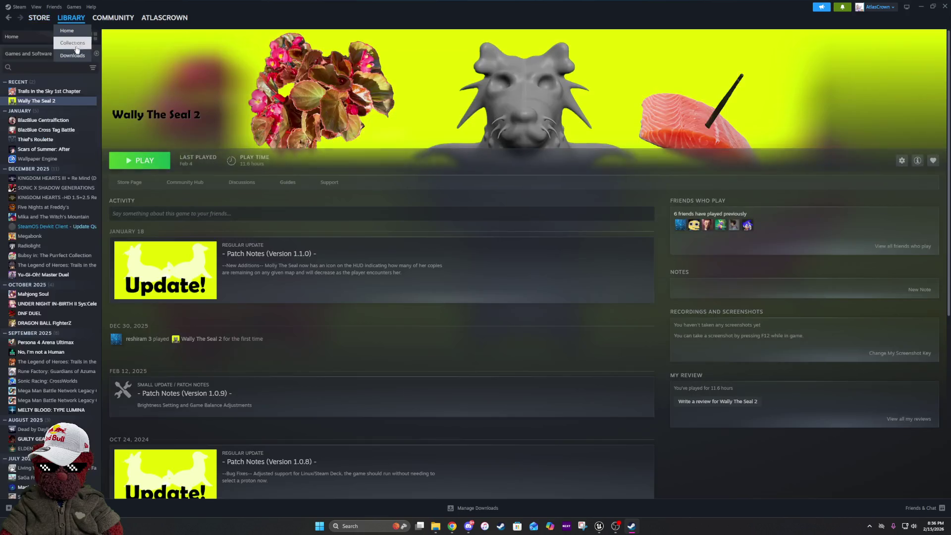
type("sc")
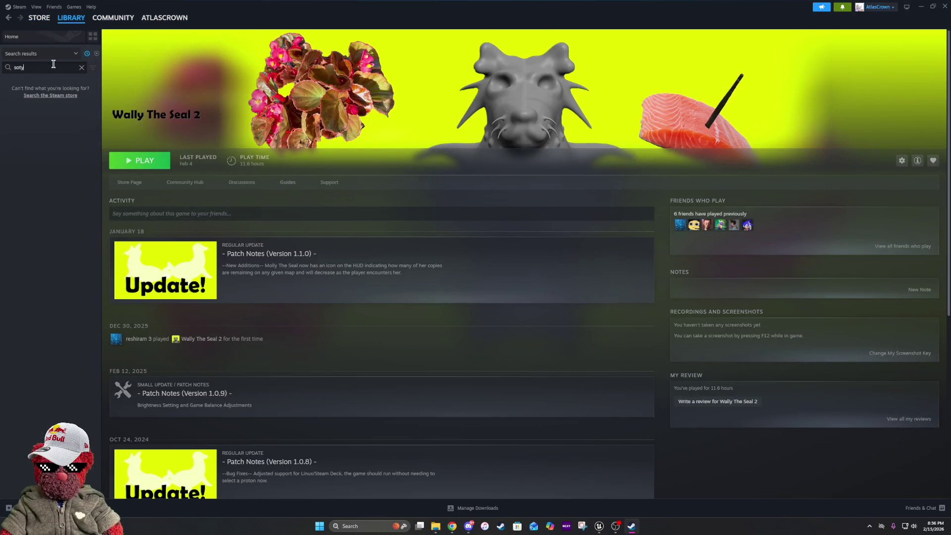
type("uth")
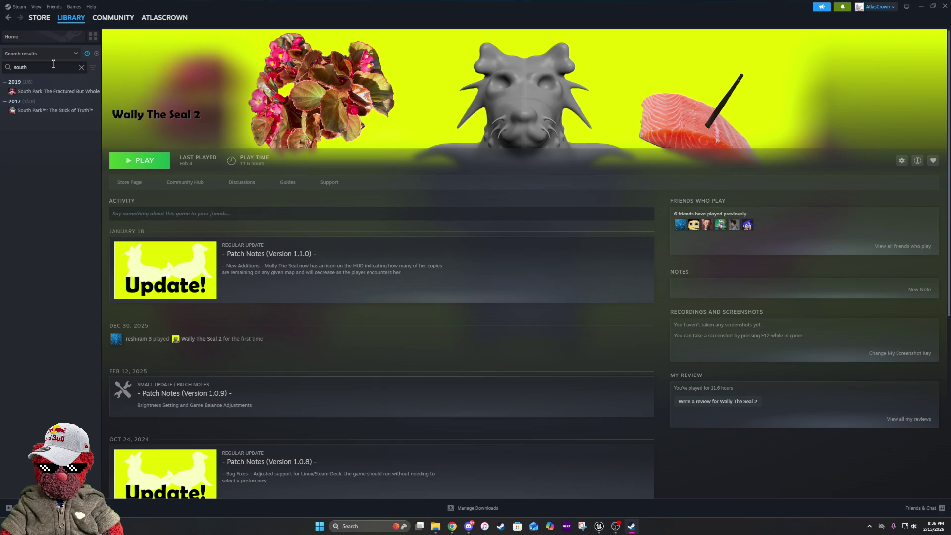
left_click(29, 91)
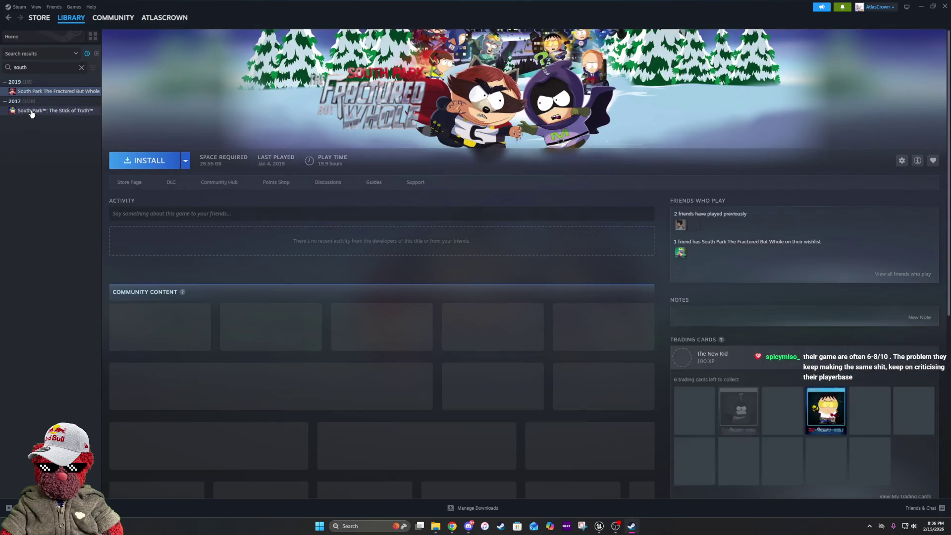
left_click(32, 111)
left_click(39, 92)
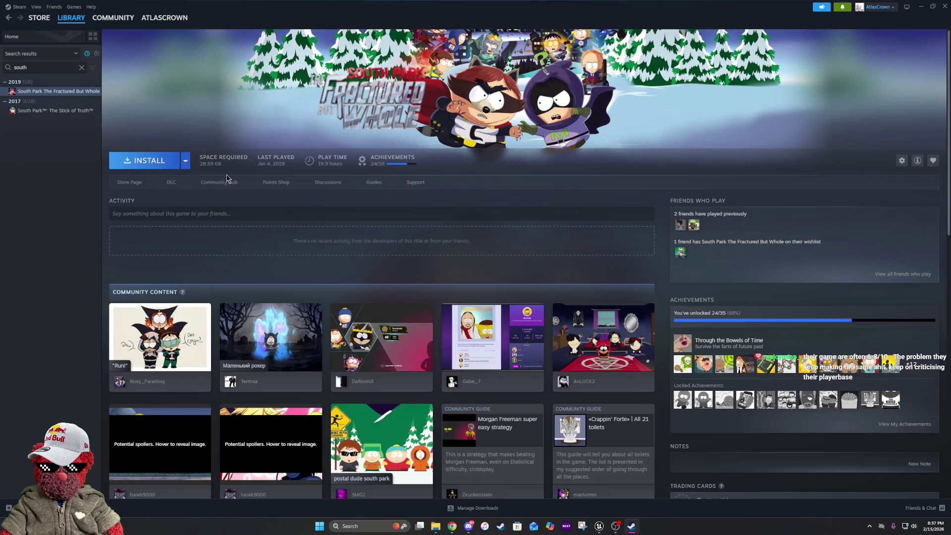
left_click(130, 182)
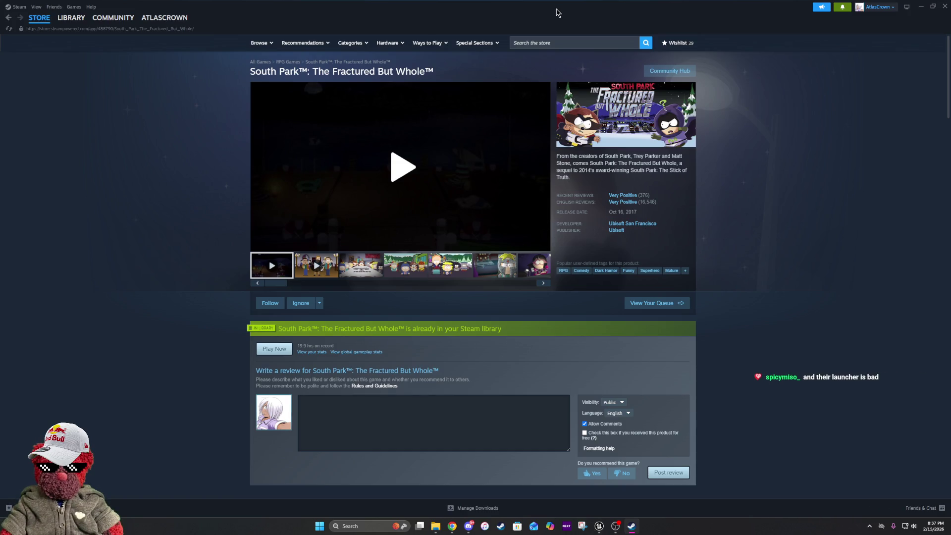
left_click(921, 7)
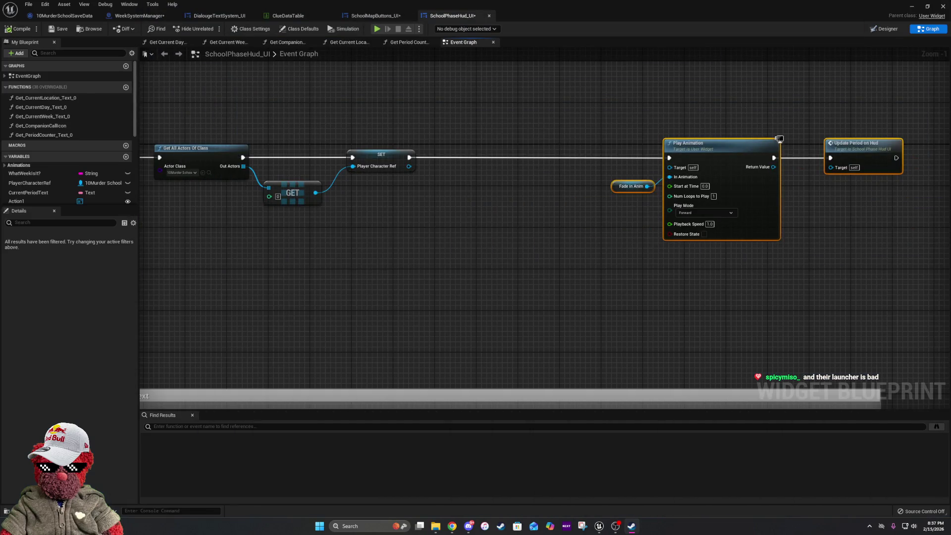
Add a Get All Actors Of Class node after SET with Actor Class BP Music Manager.
mouse_move(433, 153)
left_mouse_down()
mouse_move(475, 209)
mouse_move(410, 204)
mouse_move(432, 212)
left_mouse_up()
scroll(410, 204, "up", 1)
type("get a")
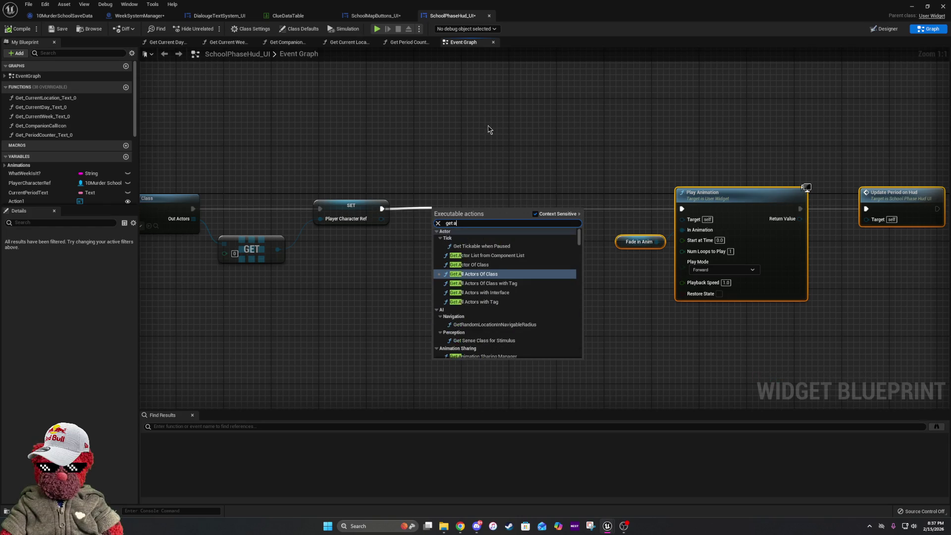
type("ll")
key("Return")
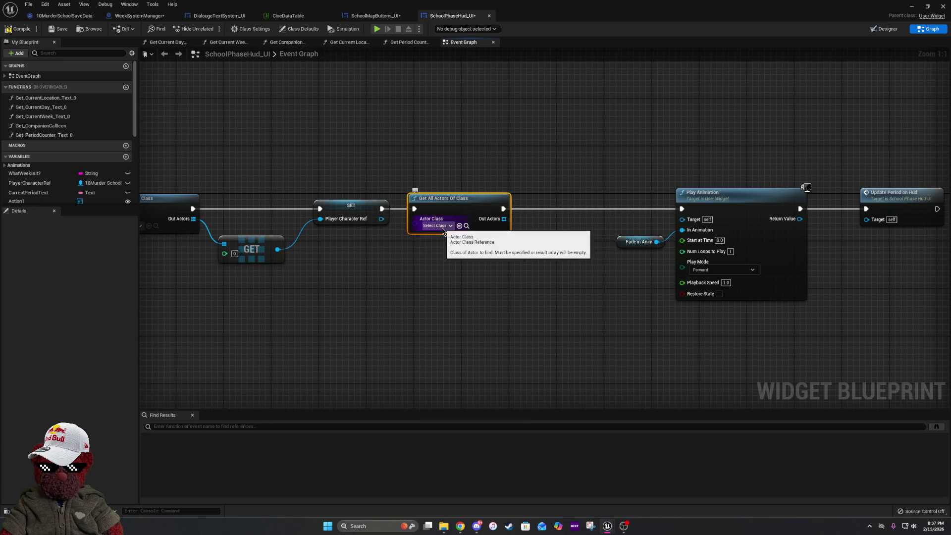
left_click(437, 226)
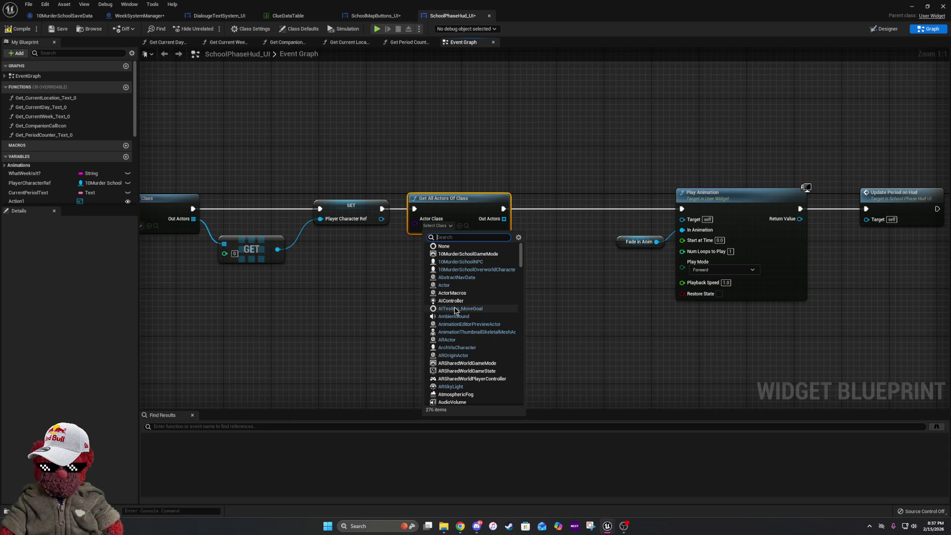
type("music")
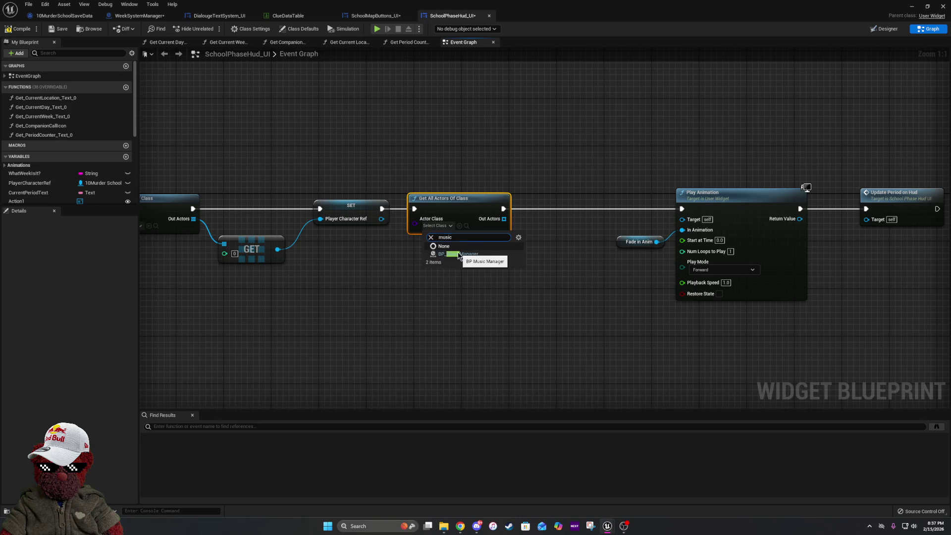
left_click(451, 255)
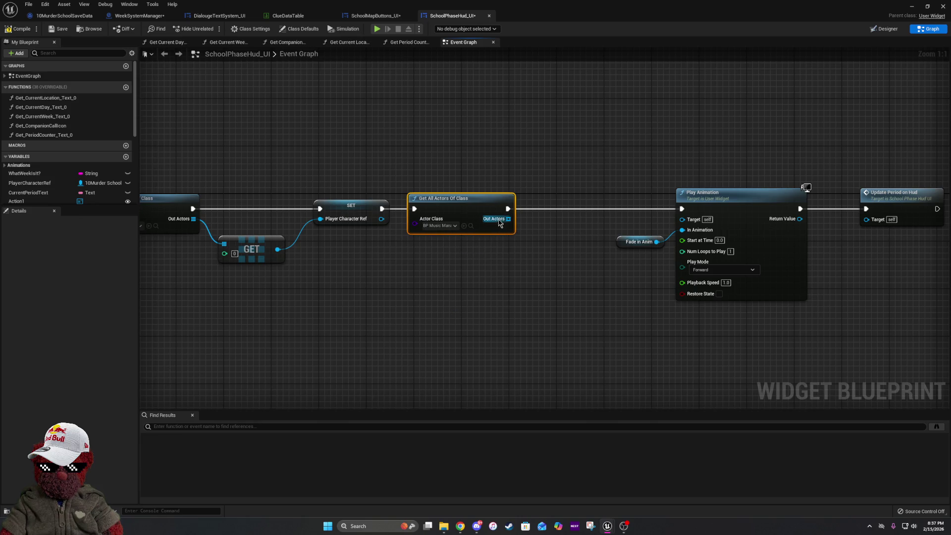
left_click_drag(498, 224, 534, 229)
Get the first found actor, promote it to a new variable, and wire its SET before Play Animation.
type("get")
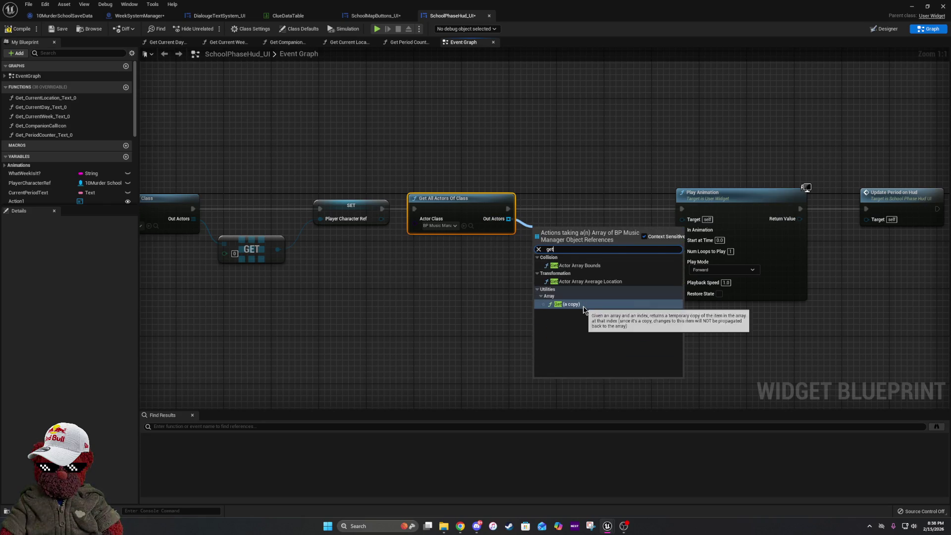
left_click(584, 304)
scroll(397, 192, "down", 2)
left_click_drag(388, 166, 691, 293)
left_click_drag(452, 208, 527, 207)
scroll(328, 231, "up", 2)
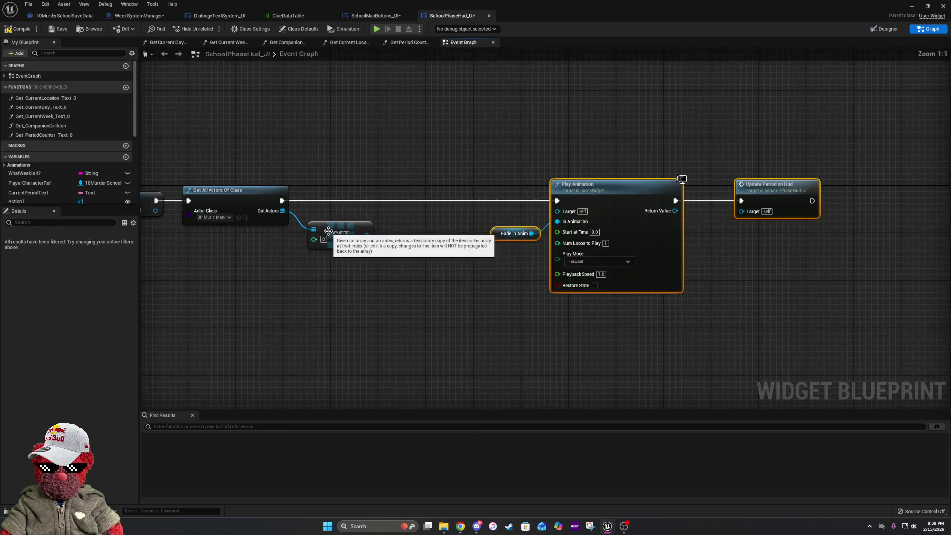
right_click(369, 239)
left_click(396, 251)
mouse_move(476, 227)
left_mouse_down()
mouse_move(416, 198)
mouse_move(263, 205)
mouse_move(281, 201)
left_mouse_up()
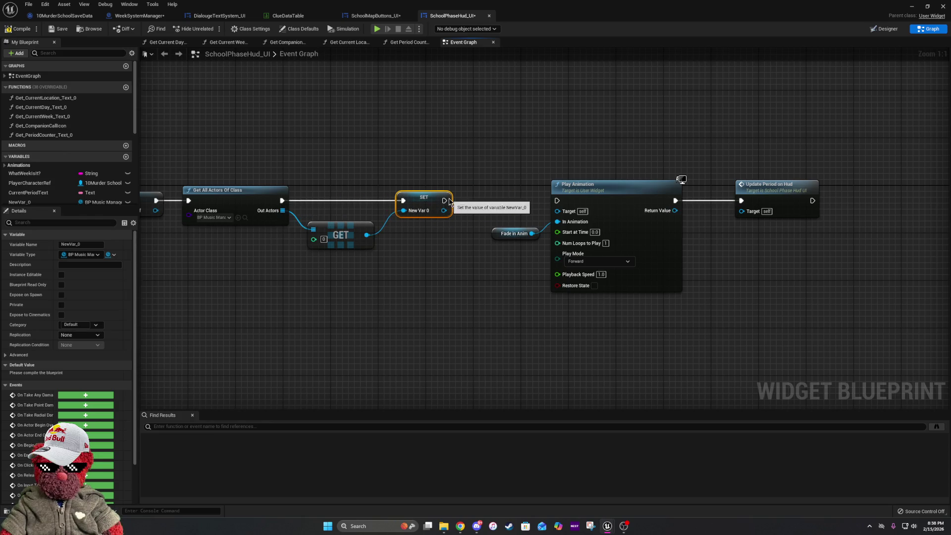
left_click_drag(445, 200, 557, 200)
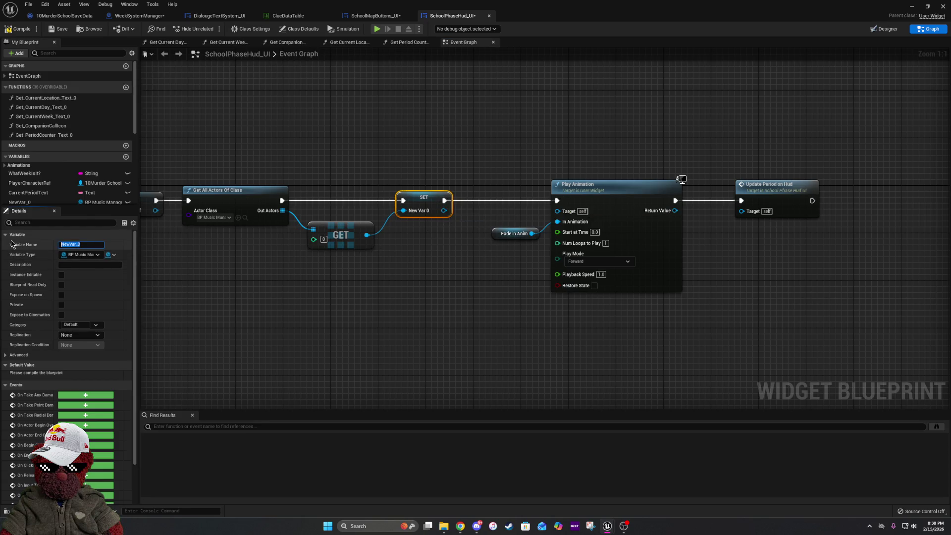
Name the new variable MusicManagerRef, then compile and save SchoolPhaseHud_UI.
type("Music")
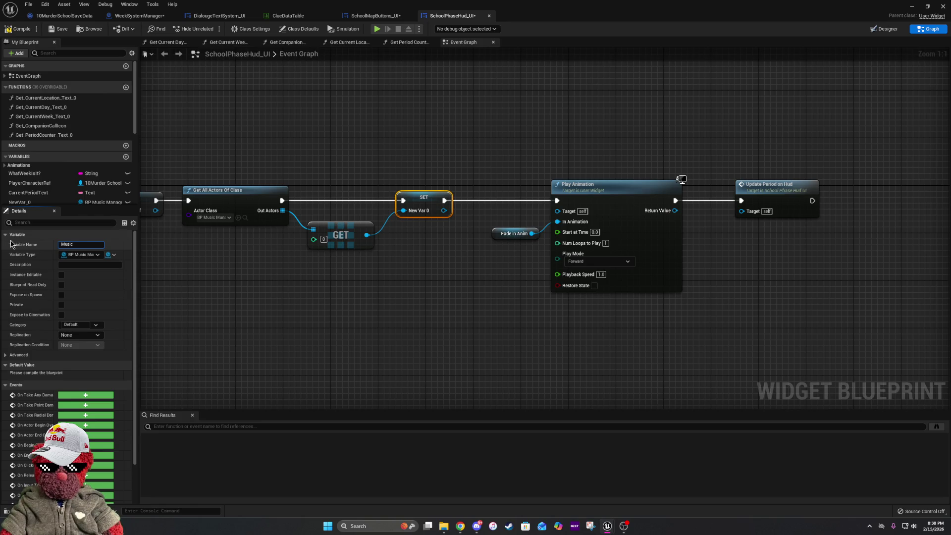
type("Ma")
key("Return")
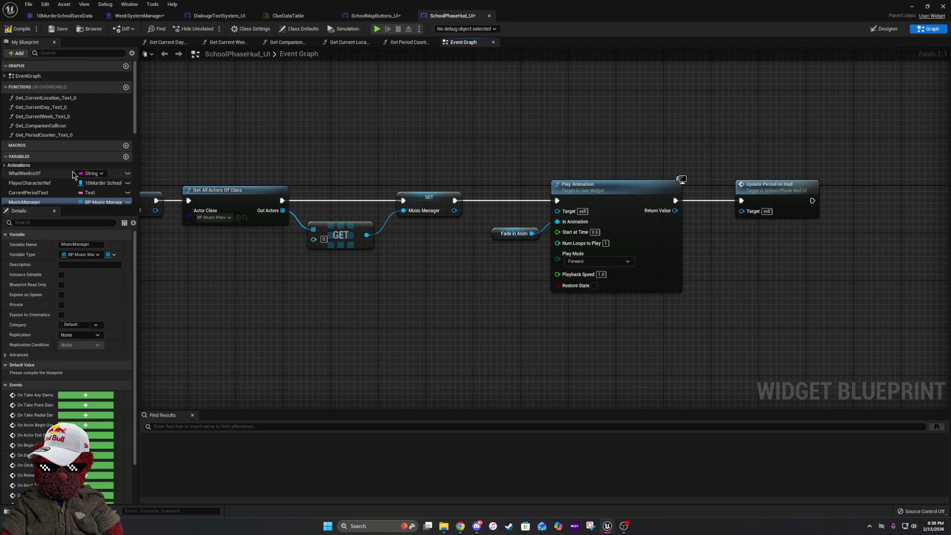
scroll(73, 175, "down", 1)
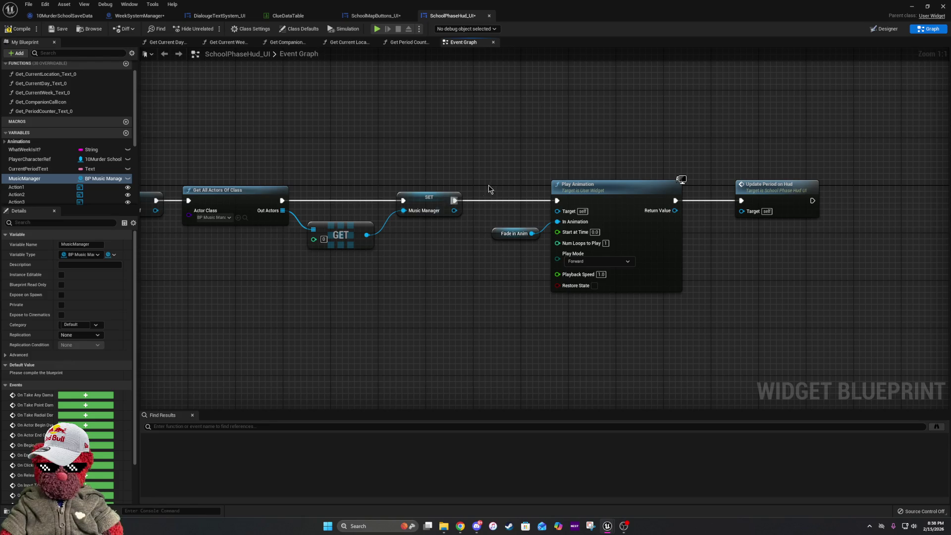
left_click(427, 203)
left_click(99, 244)
type("Ref")
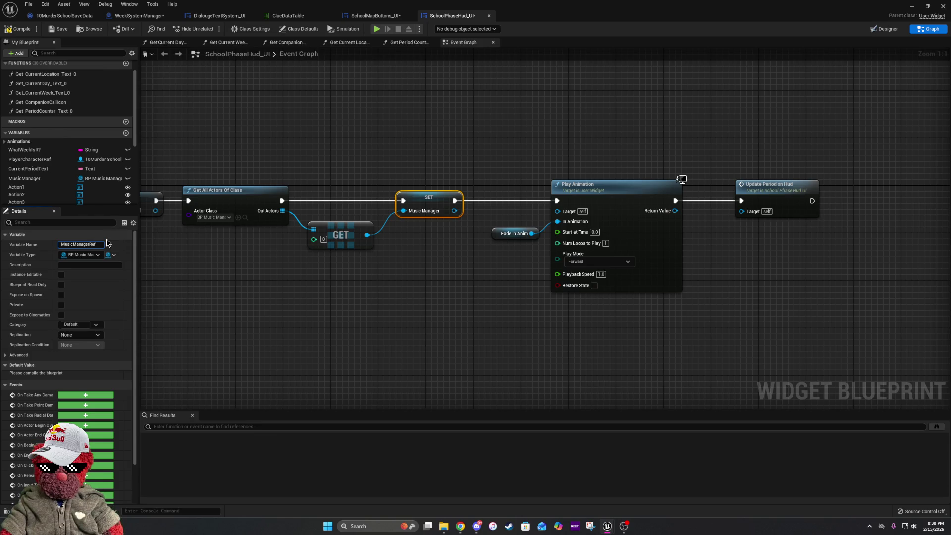
key("Return")
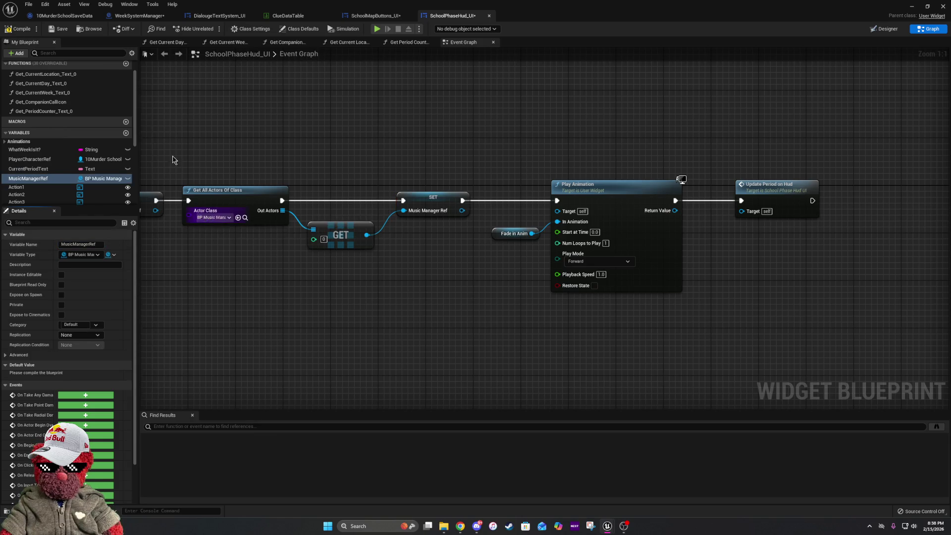
left_click(20, 28)
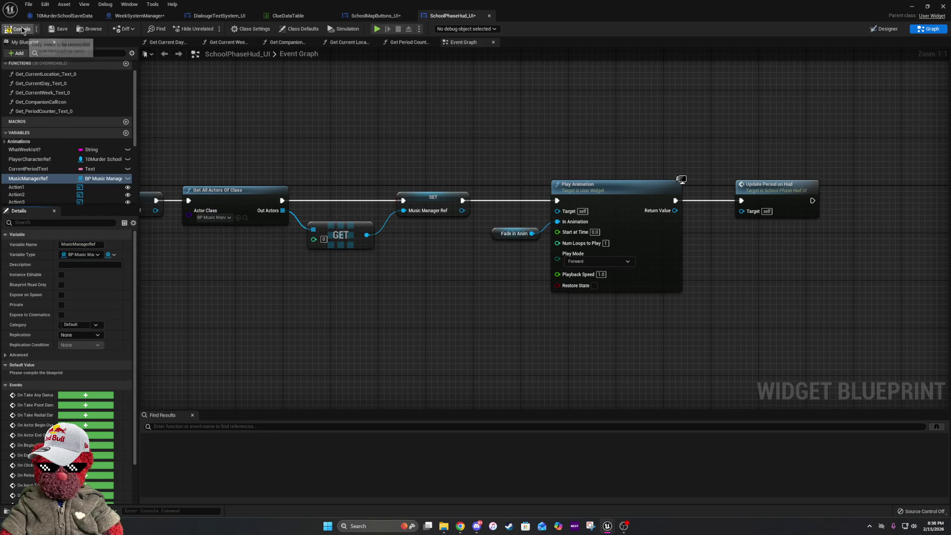
left_click(60, 30)
mouse_move(304, 344)
left_mouse_down()
mouse_move(478, 248)
mouse_move(423, 51)
left_mouse_up()
Move the period SET and SetText nodes right and make the Update Hud Period Text comment taller.
mouse_move(303, 232)
left_mouse_down()
mouse_move(420, 171)
mouse_move(527, 197)
mouse_move(404, 171)
left_mouse_up()
left_click_drag(335, 150, 619, 292)
left_click_drag(620, 194, 668, 194)
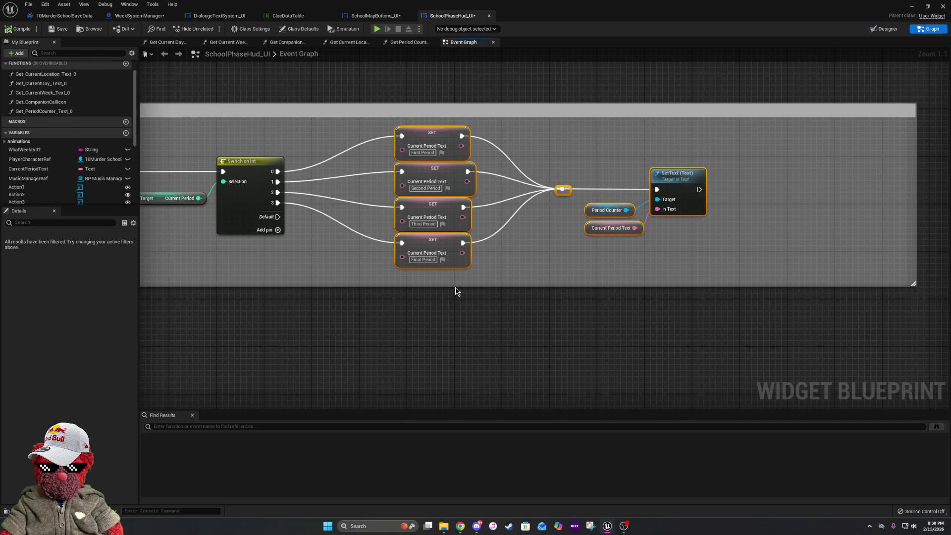
left_click_drag(457, 286, 457, 361)
mouse_move(361, 297)
left_mouse_down()
mouse_move(545, 301)
mouse_move(456, 276)
left_mouse_up()
scroll(275, 218, "down", 2)
left_click_drag(226, 184, 800, 322)
left_click_drag(535, 221, 535, 238)
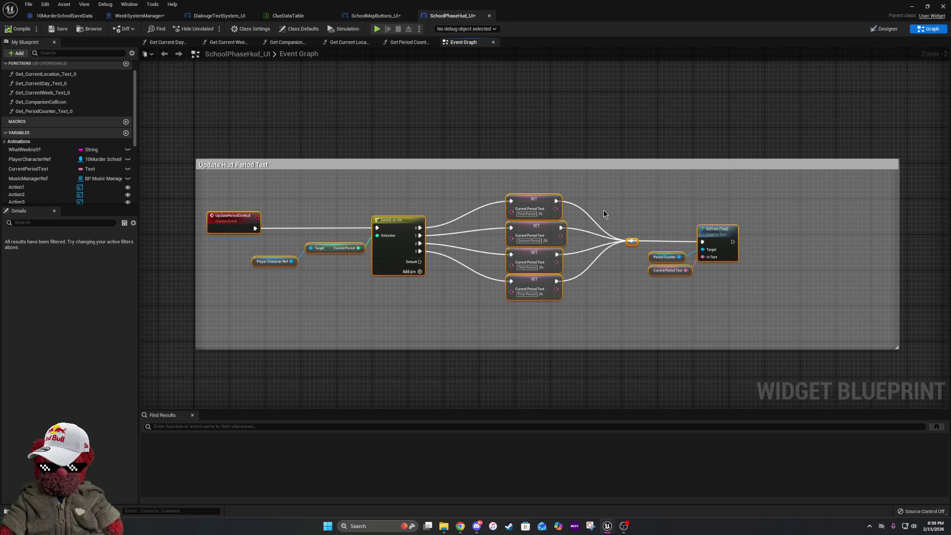
Spread the four period SET nodes apart and place a MusicManagerRef getter in the comment.
left_click_drag(586, 215, 501, 209)
left_click(449, 189)
left_click_drag(445, 190, 445, 186)
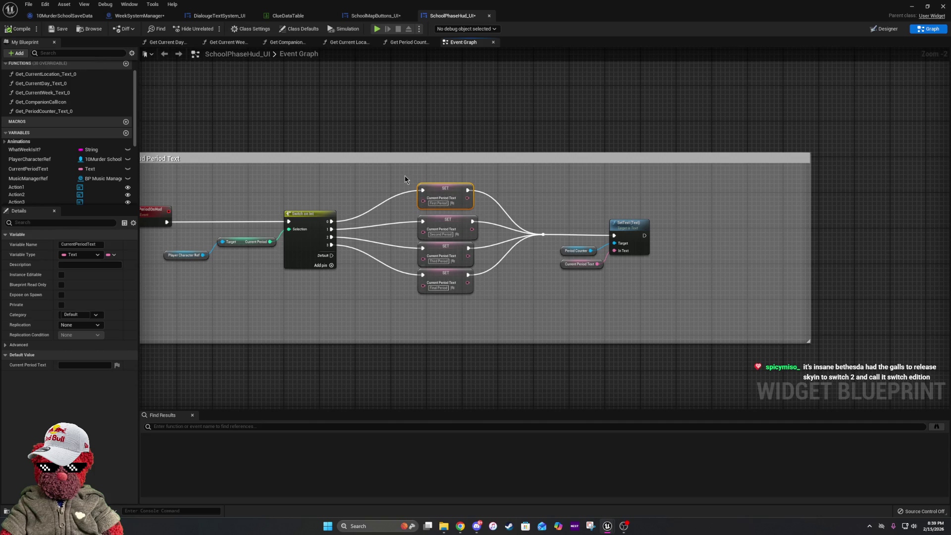
left_click_drag(475, 297, 414, 180)
mouse_move(452, 276)
left_mouse_down()
mouse_move(474, 277)
mouse_move(472, 287)
left_mouse_up()
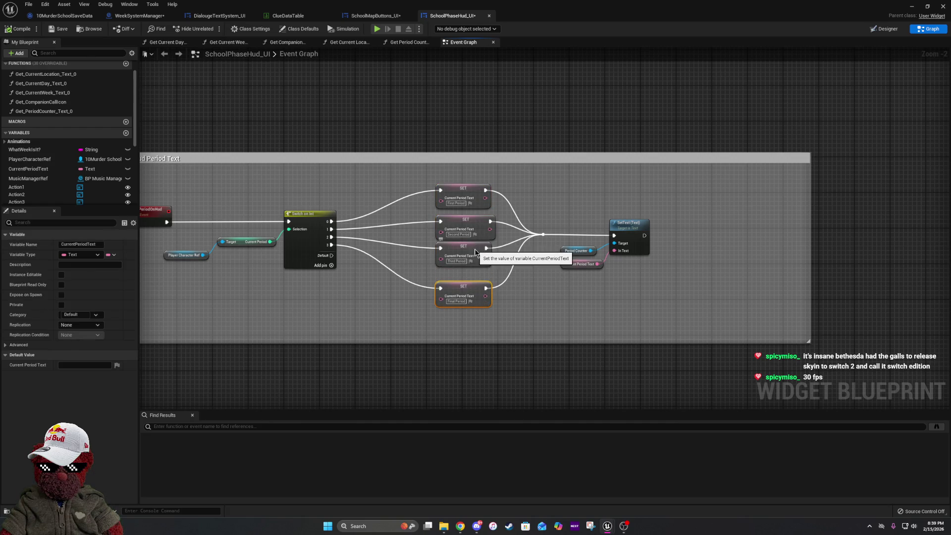
left_click_drag(476, 253, 476, 256)
left_click_drag(461, 198, 465, 216)
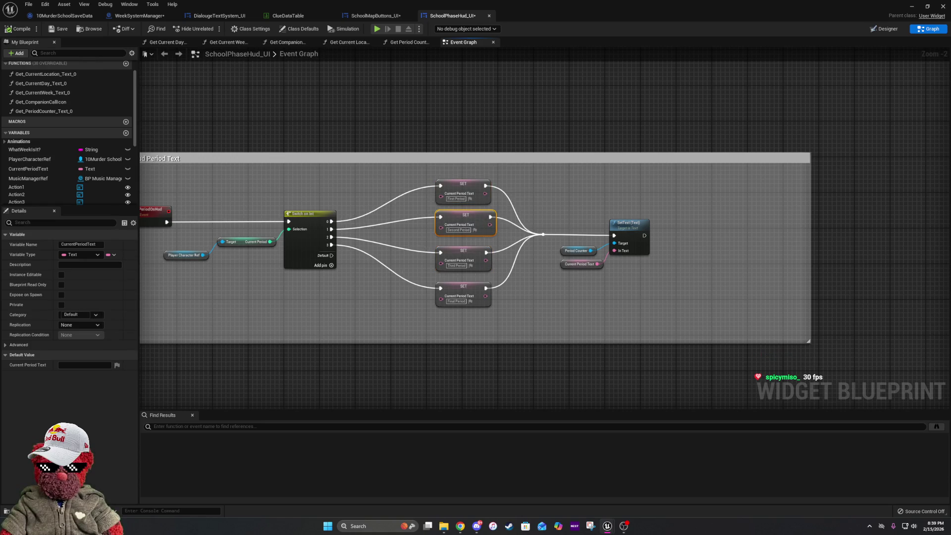
left_click_drag(378, 251, 633, 274)
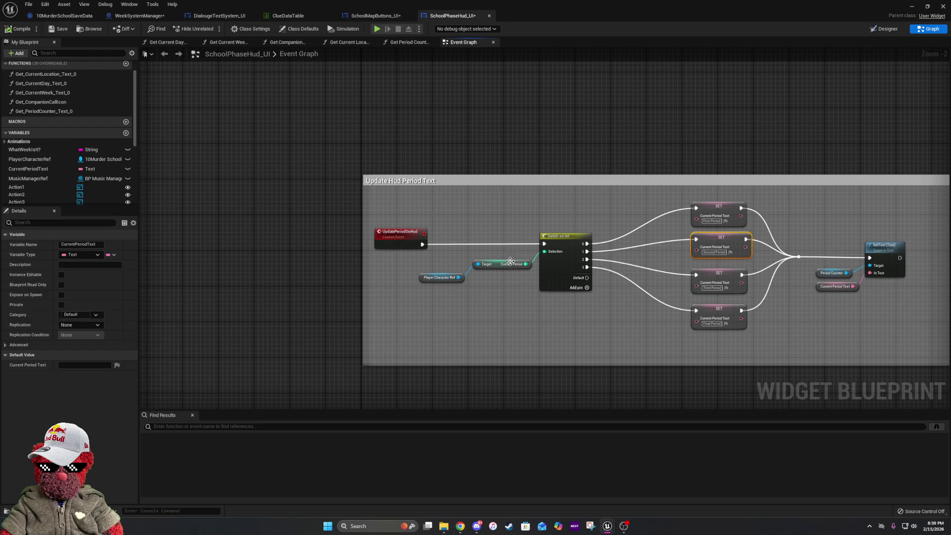
scroll(104, 198, "down", 5)
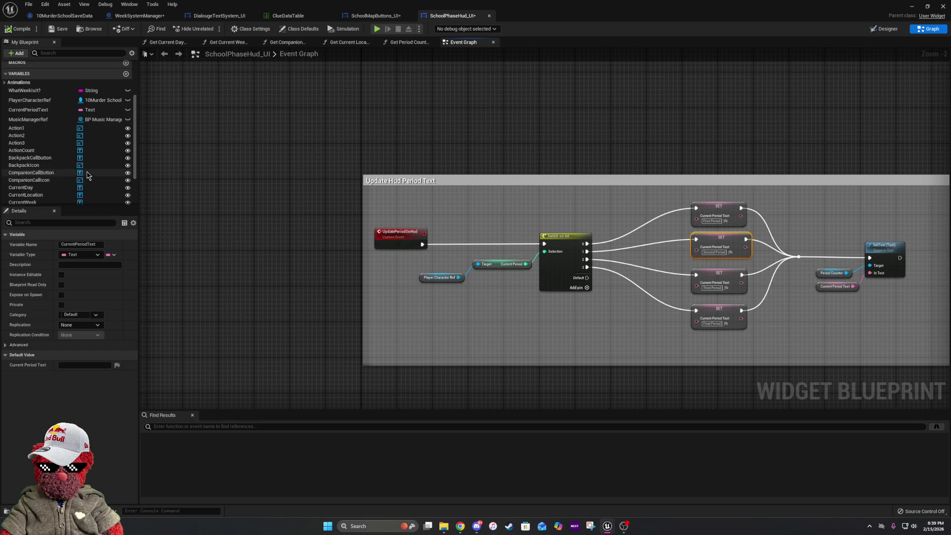
scroll(91, 181, "up", 4)
scroll(88, 177, "down", 1)
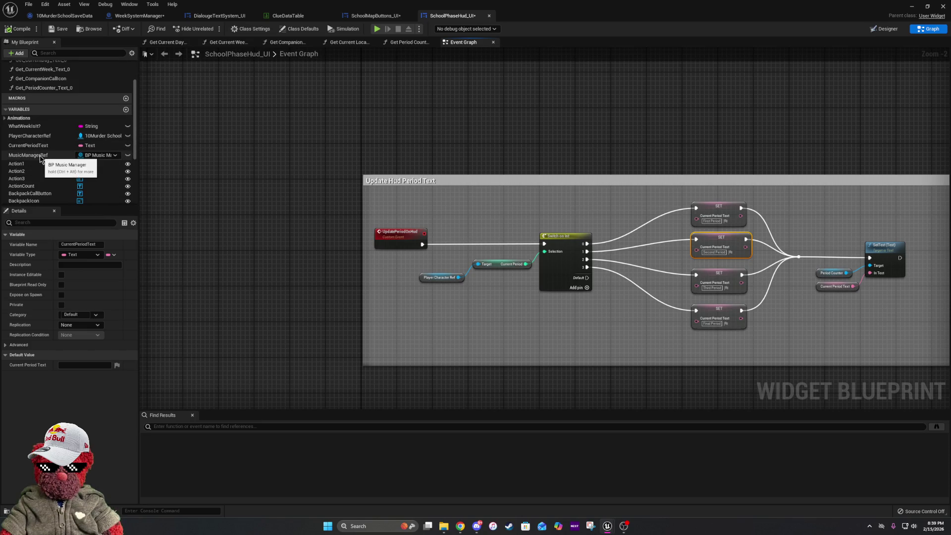
mouse_move(39, 155)
left_mouse_down()
mouse_move(528, 305)
mouse_move(432, 321)
left_mouse_up()
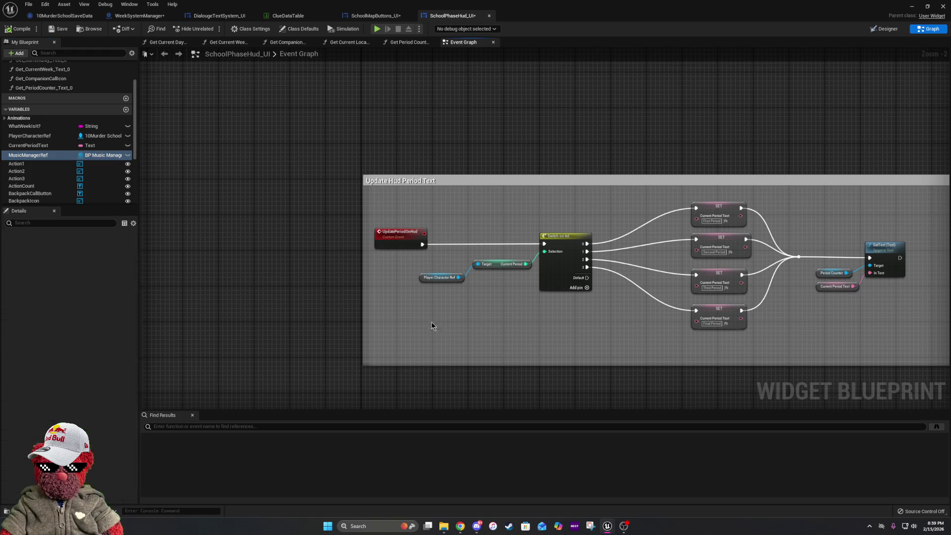
left_click(448, 331)
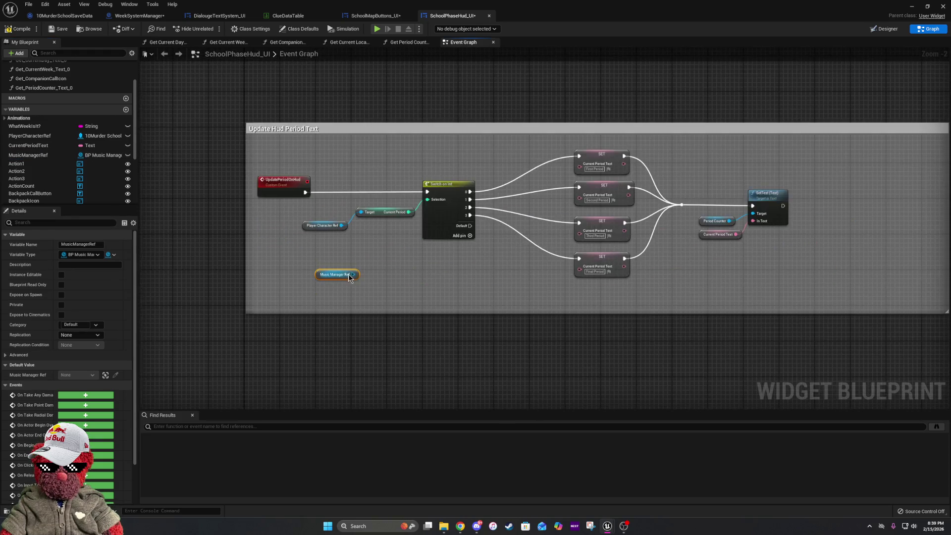
Add a Set Music call on MusicManagerRef with New Track Everdawn_Afternoon_C.
scroll(355, 274, "up", 2)
left_click_drag(355, 274, 395, 304)
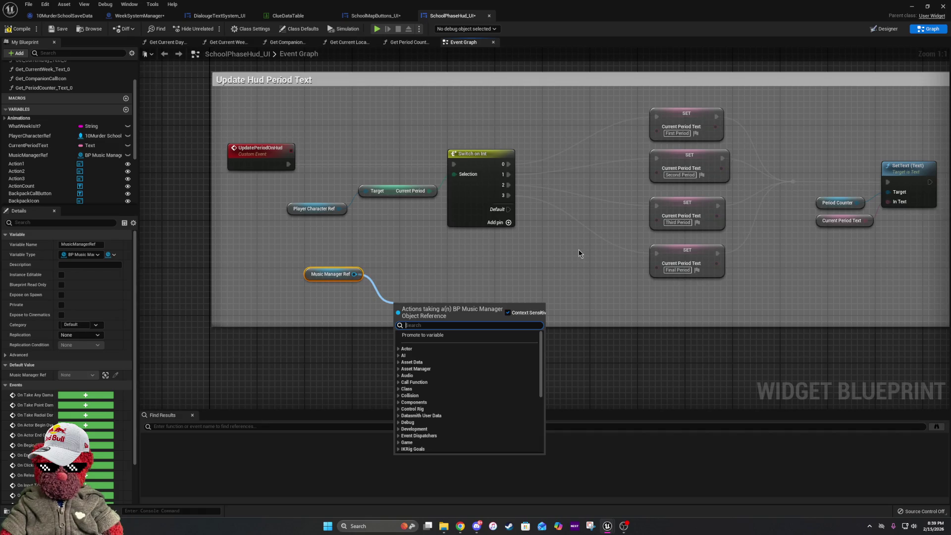
type("set music")
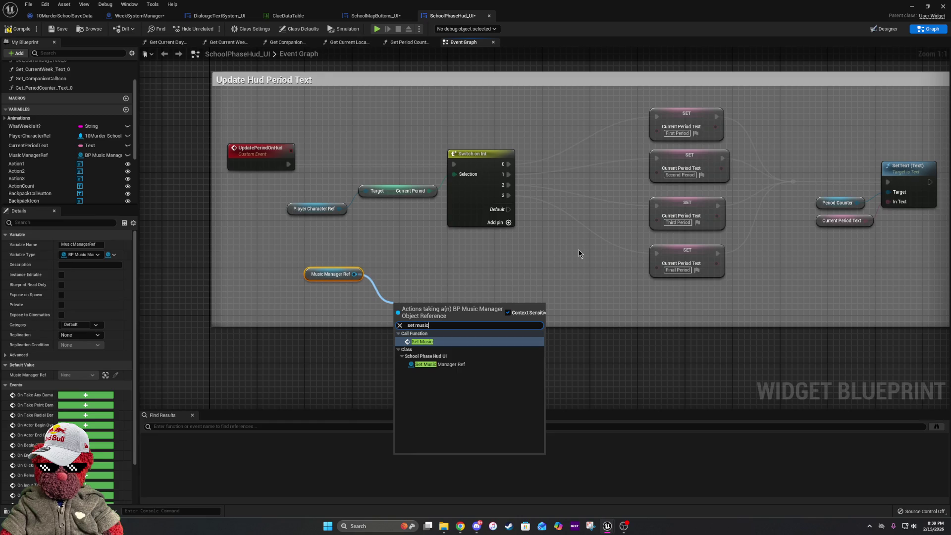
left_click(422, 342)
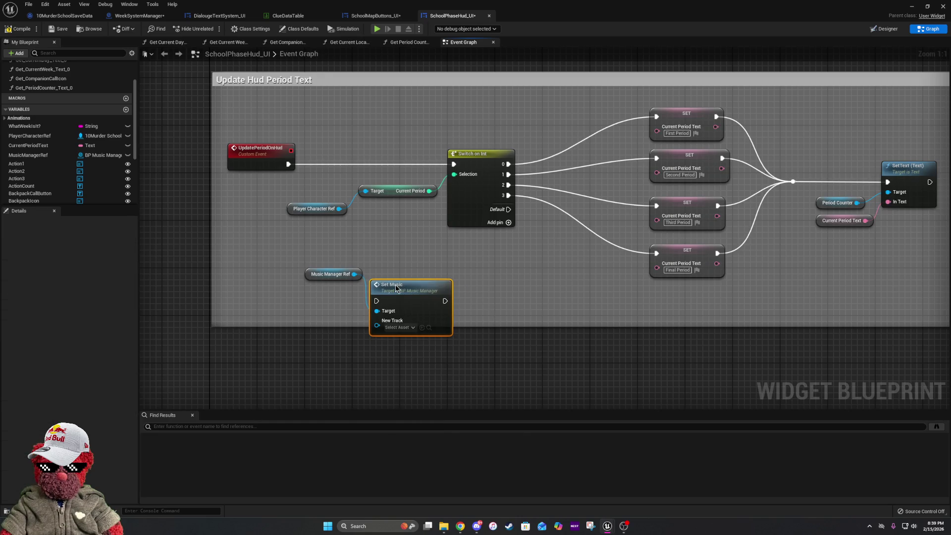
left_click_drag(297, 266, 463, 356)
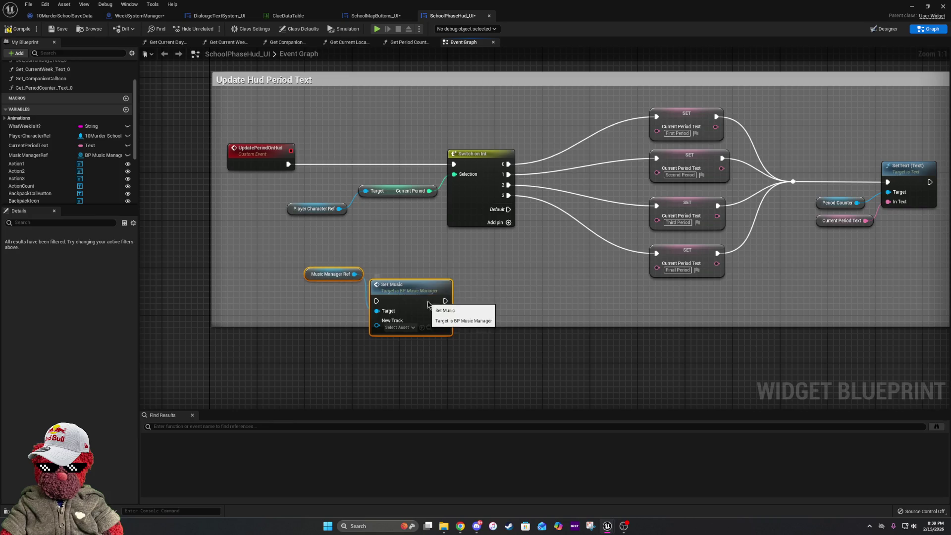
left_click_drag(427, 302, 581, 279)
left_click(554, 304)
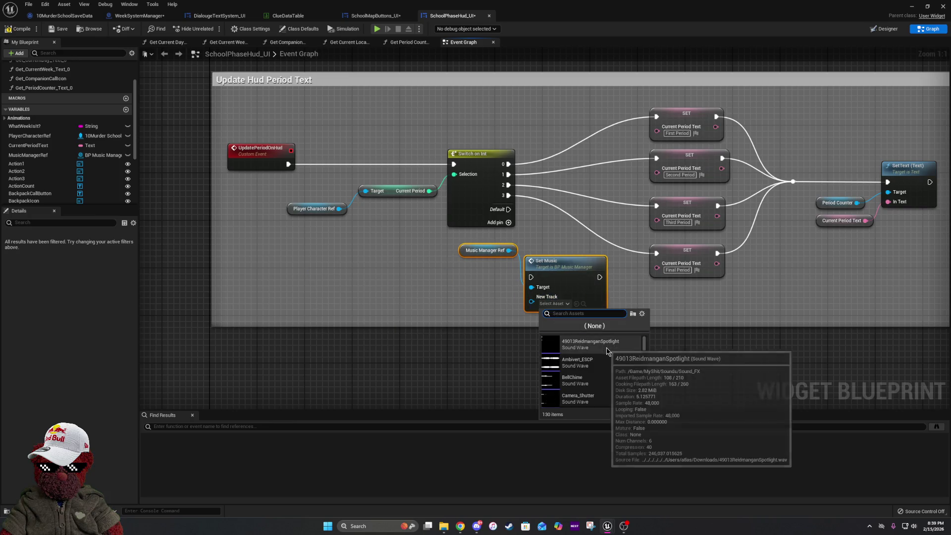
type("ever")
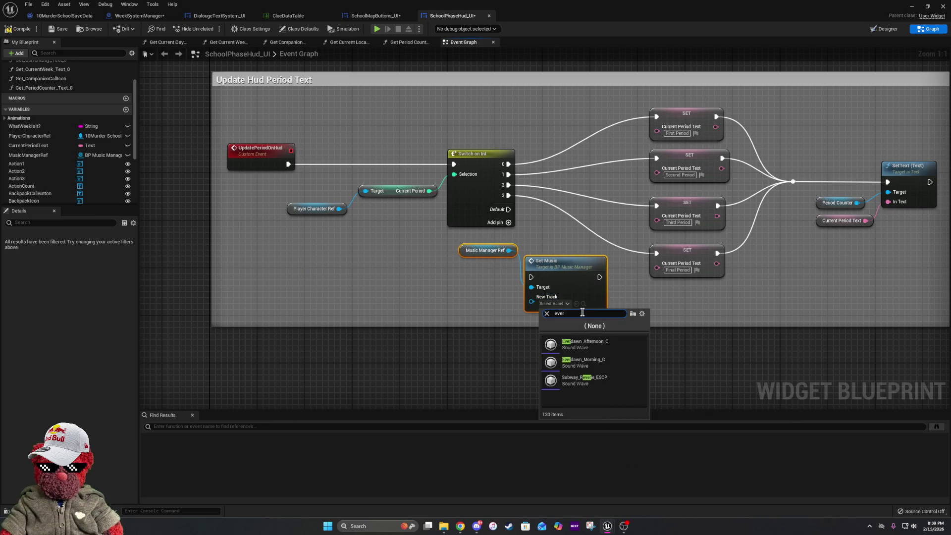
left_click(598, 346)
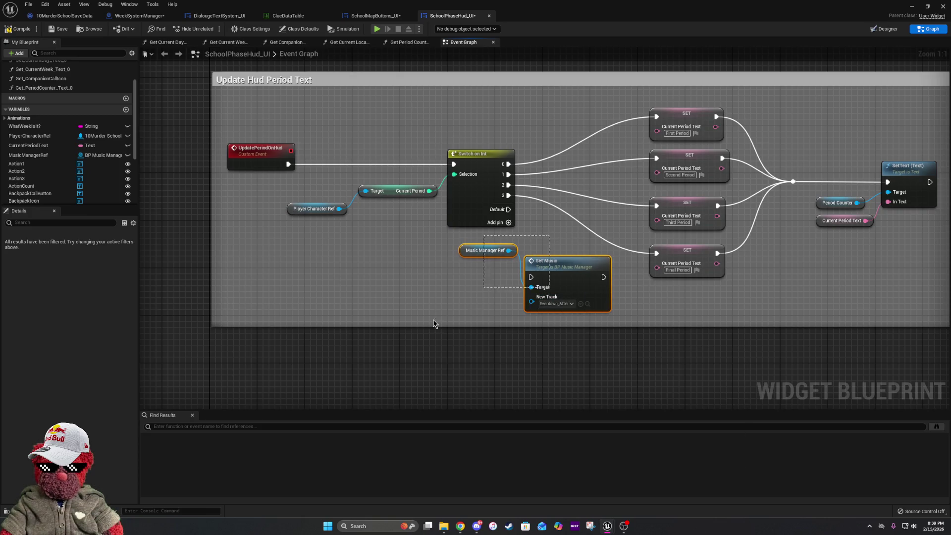
mouse_move(565, 276)
left_mouse_down()
mouse_move(605, 226)
mouse_move(597, 224)
mouse_move(588, 305)
left_mouse_up()
Shift the period SET, getter and SetText nodes right to make room.
left_click_drag(830, 340, 659, 350)
mouse_move(463, 112)
left_mouse_down()
mouse_move(670, 272)
mouse_move(752, 304)
left_mouse_up()
left_click_drag(515, 222, 599, 221)
left_click(335, 287)
Wire Switch case 2 through Set Music into the Third Period SET node.
mouse_move(335, 289)
left_mouse_down()
mouse_move(421, 308)
mouse_move(504, 207)
left_mouse_up()
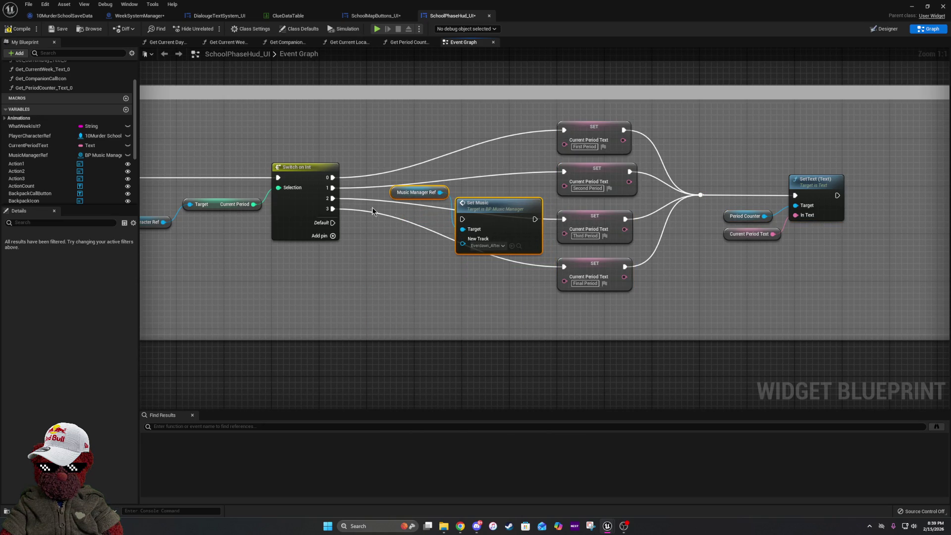
left_click_drag(330, 199, 462, 219)
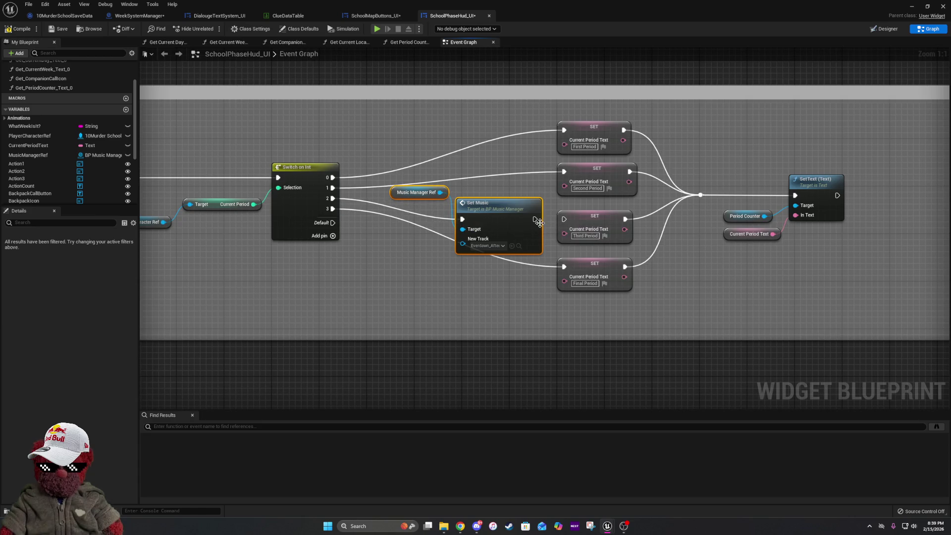
left_click_drag(535, 220, 564, 219)
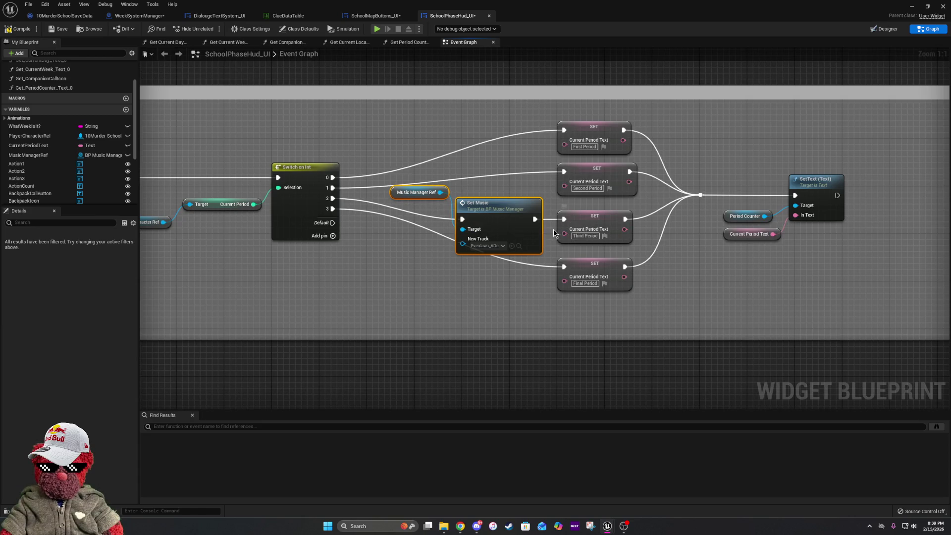
left_click(539, 290)
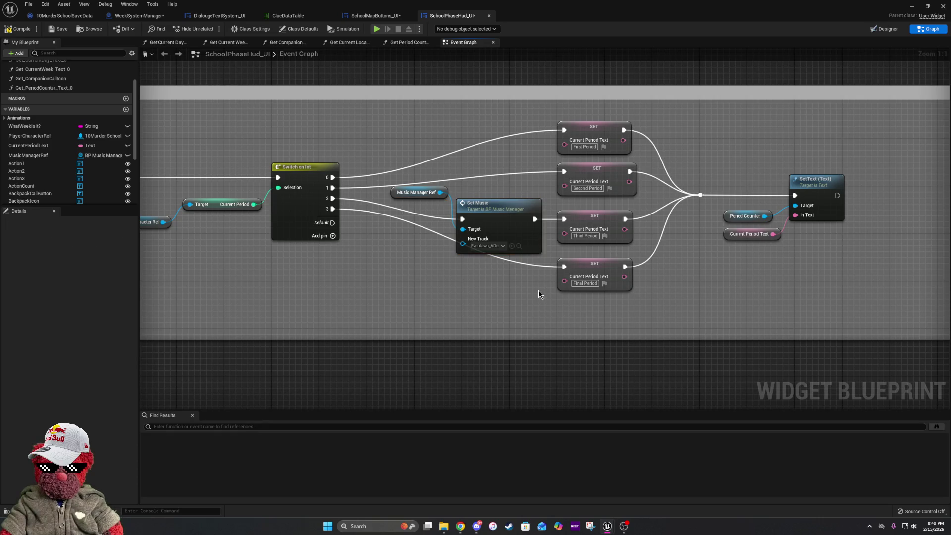
Add a reroute on the Final Period wire and tidy the Music Manager Ref and Set Music nodes.
double_click(434, 232)
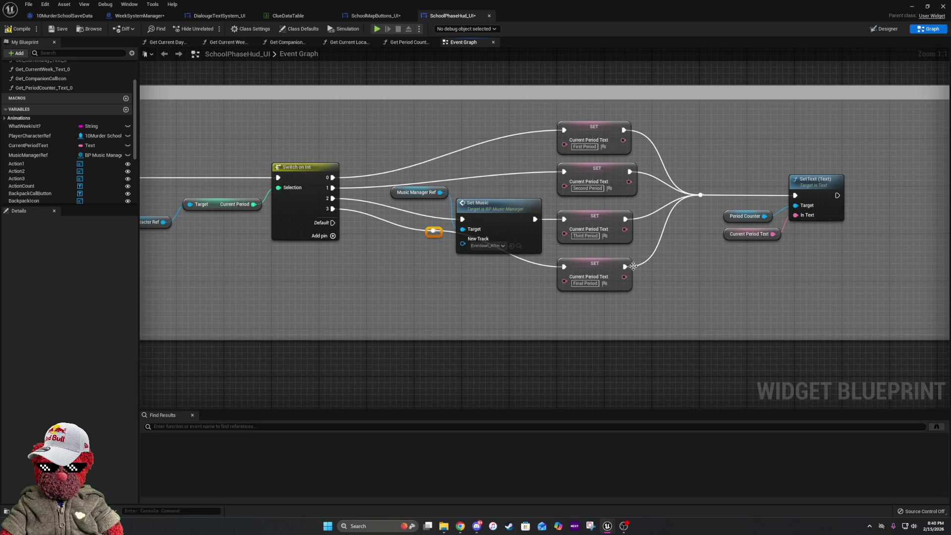
left_click(612, 268)
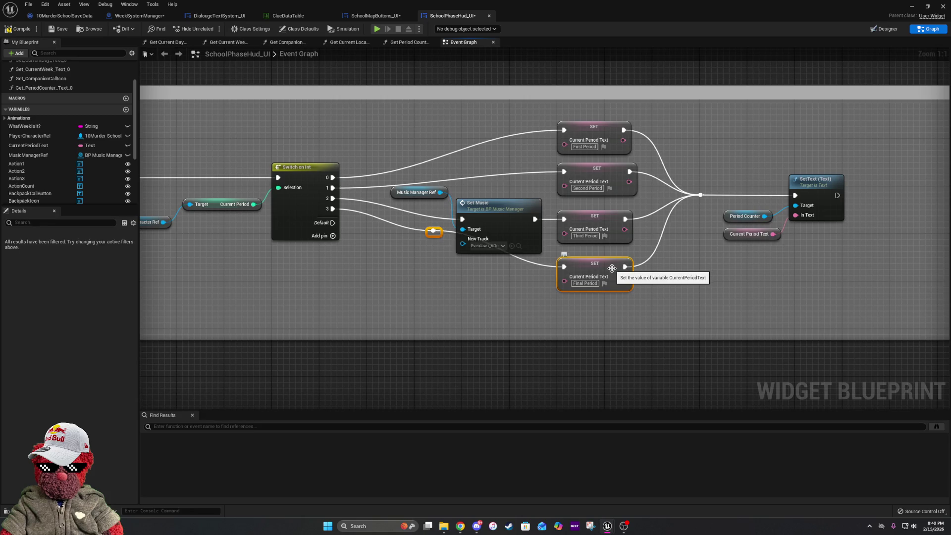
left_click(563, 311)
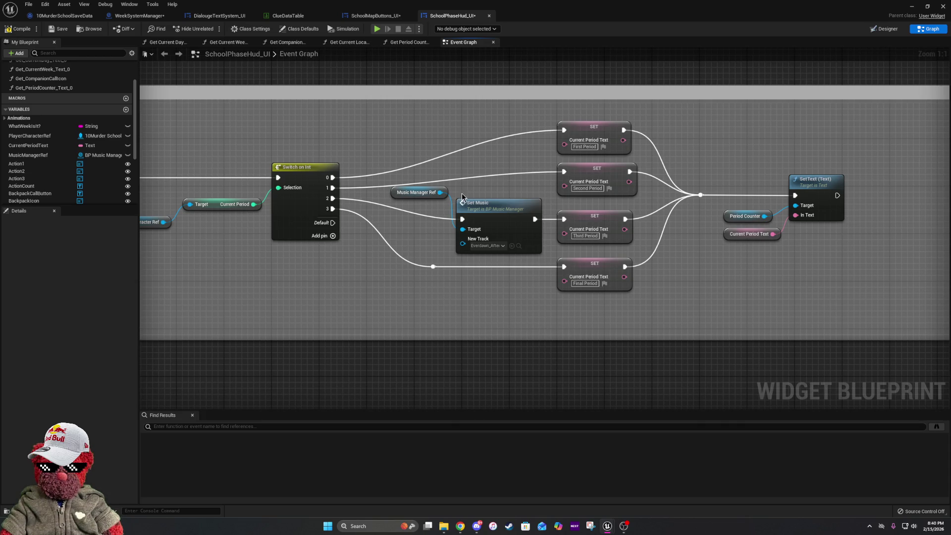
mouse_move(436, 193)
left_mouse_down()
mouse_move(444, 233)
mouse_move(436, 239)
left_mouse_up()
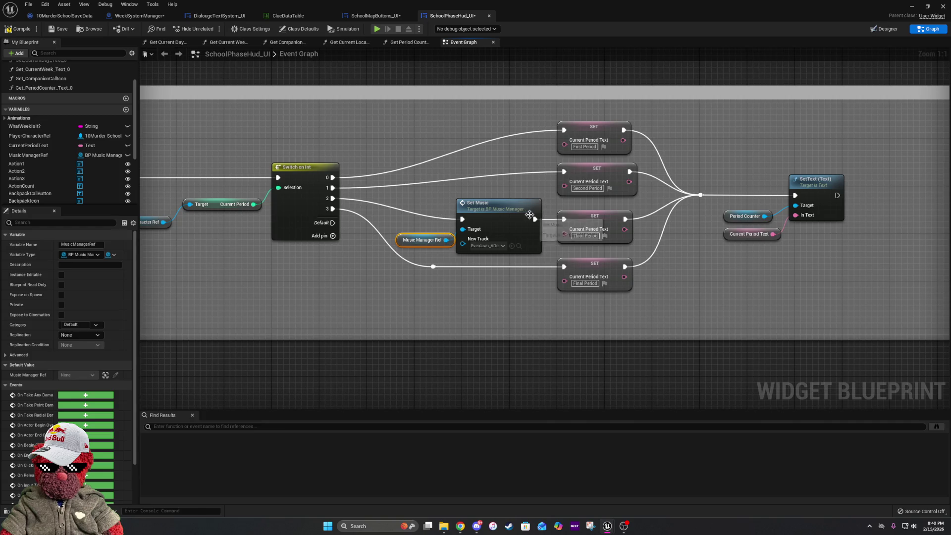
left_click_drag(492, 209, 498, 209)
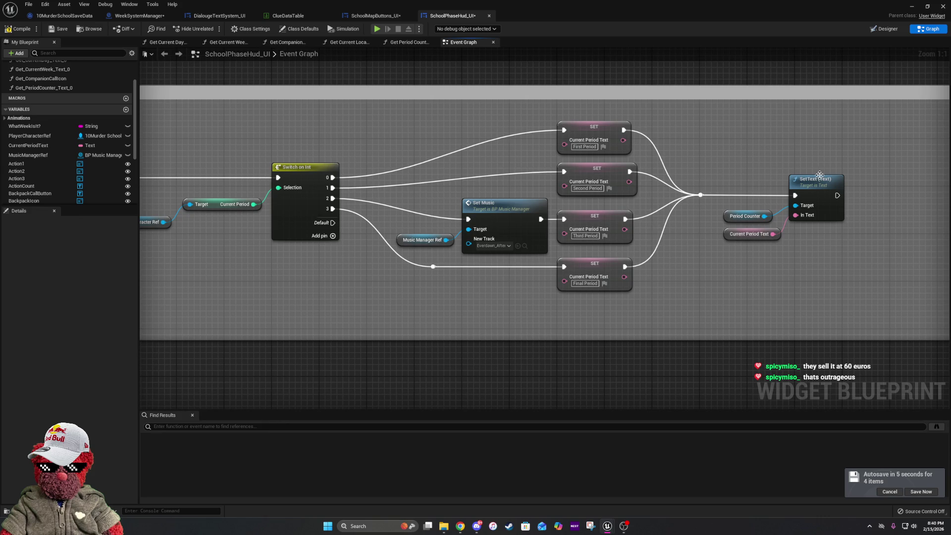
left_click_drag(821, 174, 610, 172)
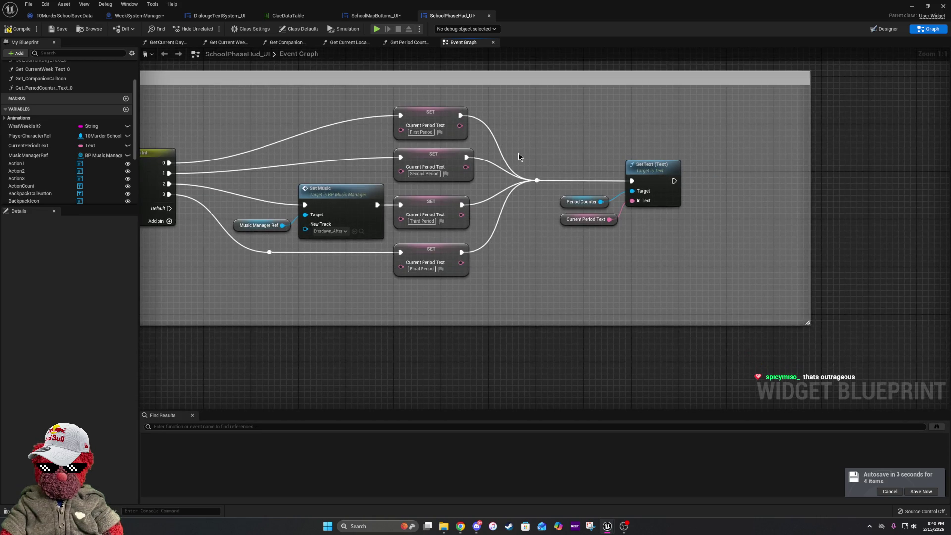
Compile the widget blueprint and close all open blueprint editors.
left_click(16, 30)
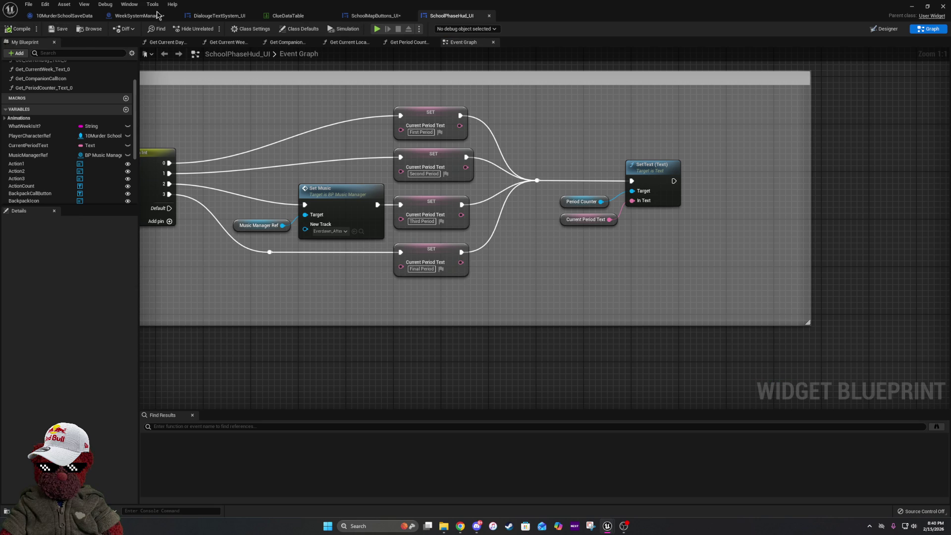
left_click(96, 18)
left_click(96, 18)
left_click(96, 19)
left_click(96, 18)
left_click(95, 18)
left_click(96, 18)
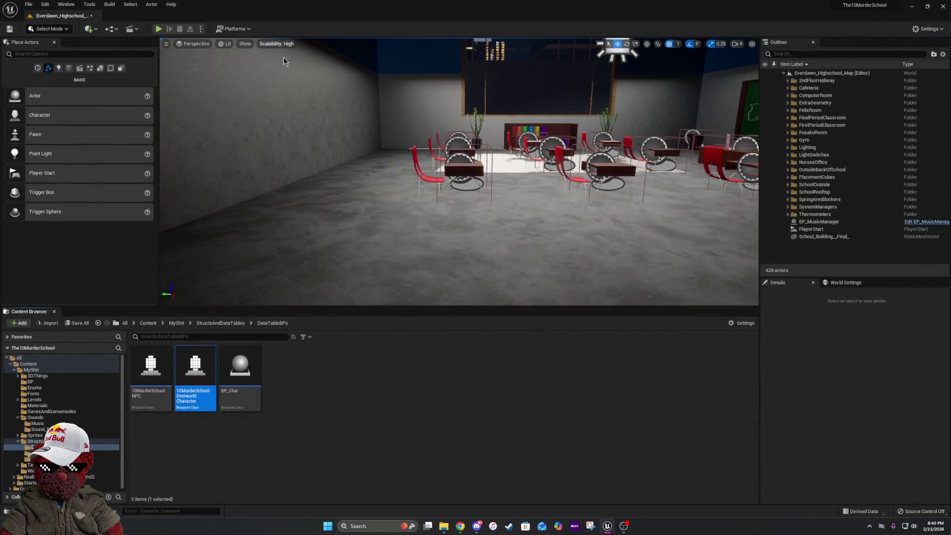
Start Play-In-Editor and choose Heather as Fate's blessing target.
left_click(160, 28)
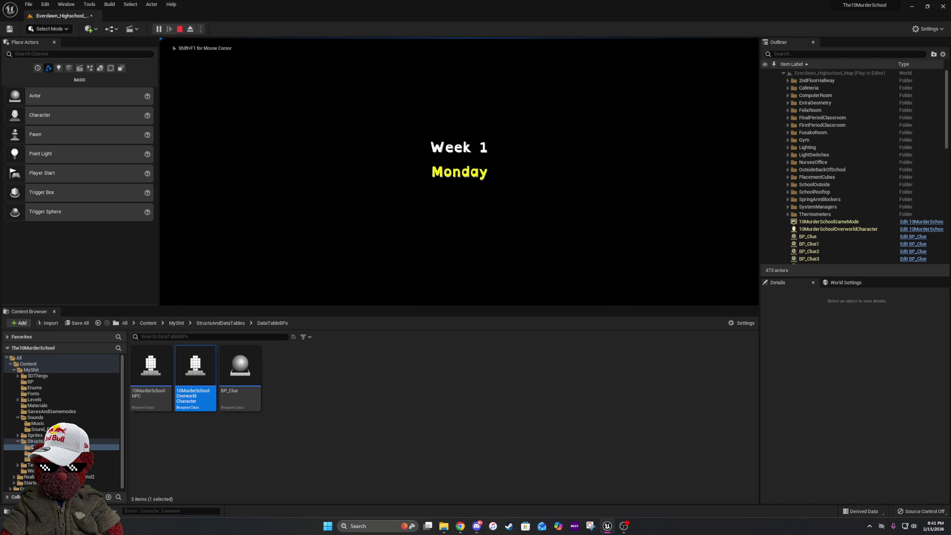
key("e")
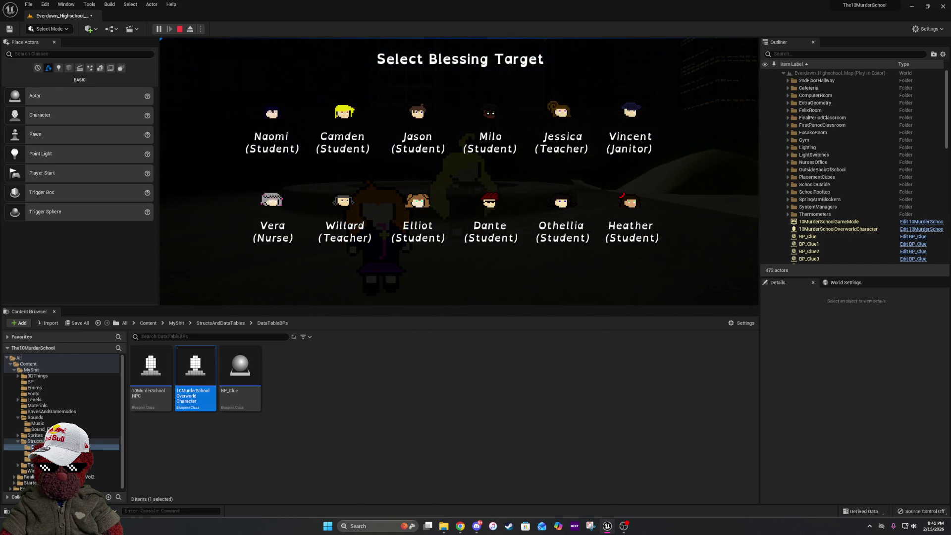
left_click(622, 201)
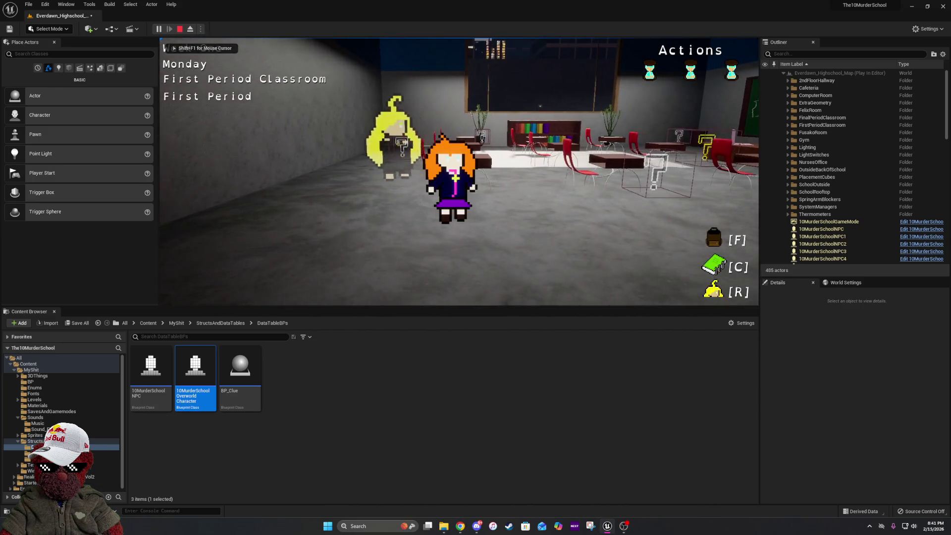
left_click(627, 246)
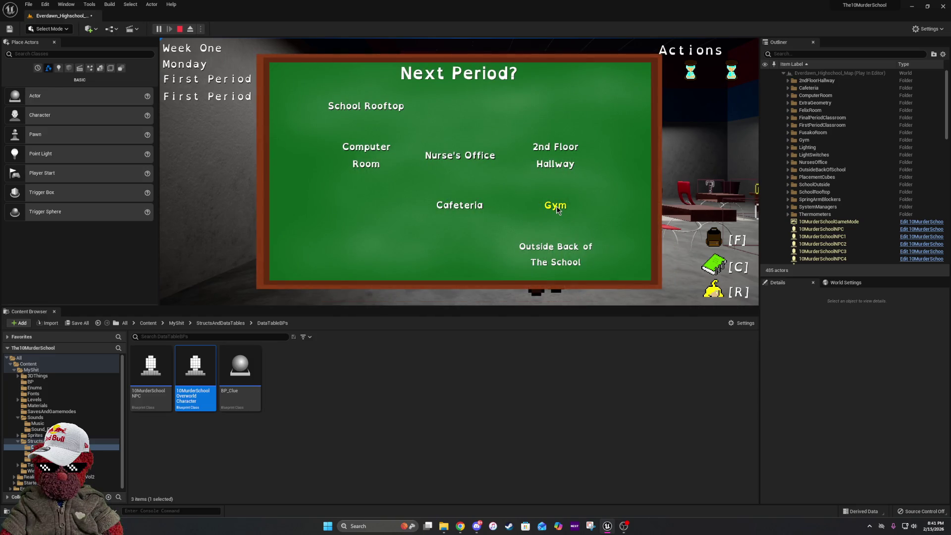
Wait through to third period at Outside Back of School and walk toward a clue.
left_click(557, 208)
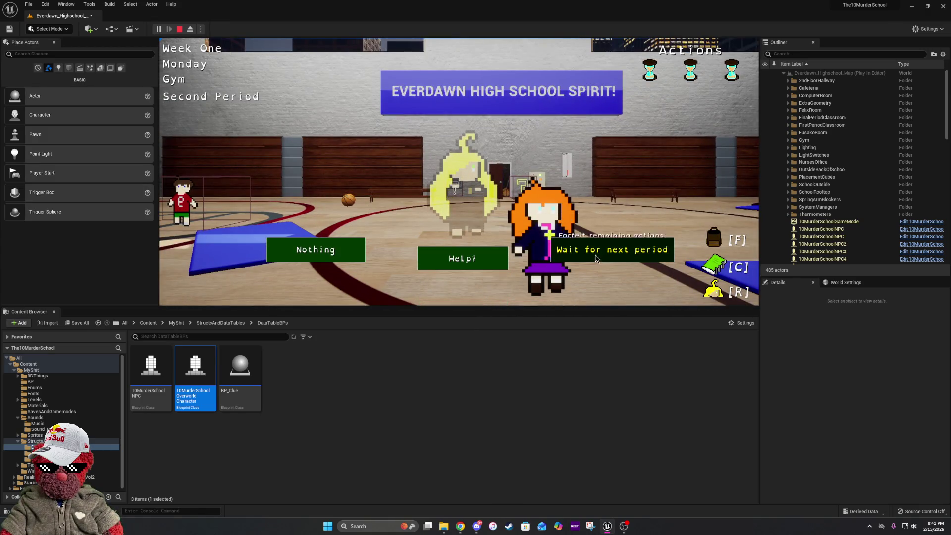
left_click(597, 254)
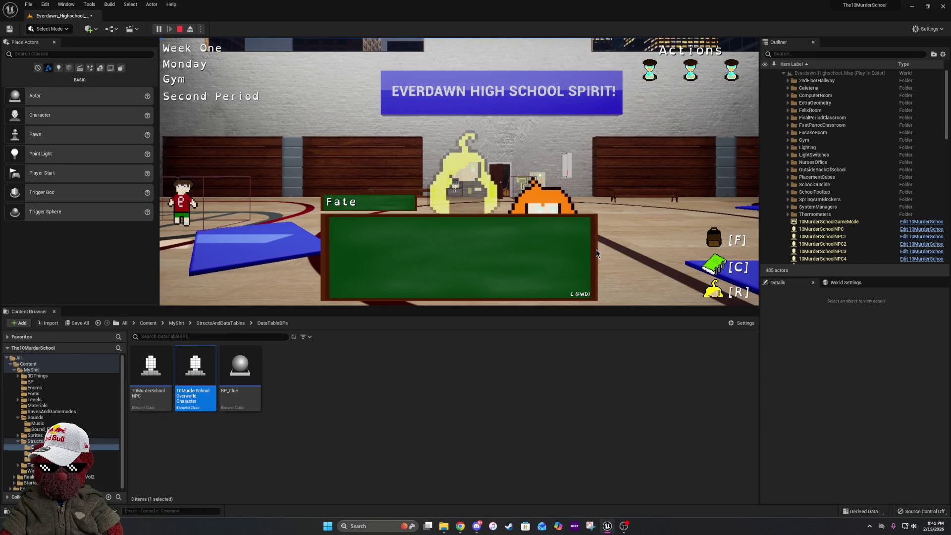
left_click(578, 251)
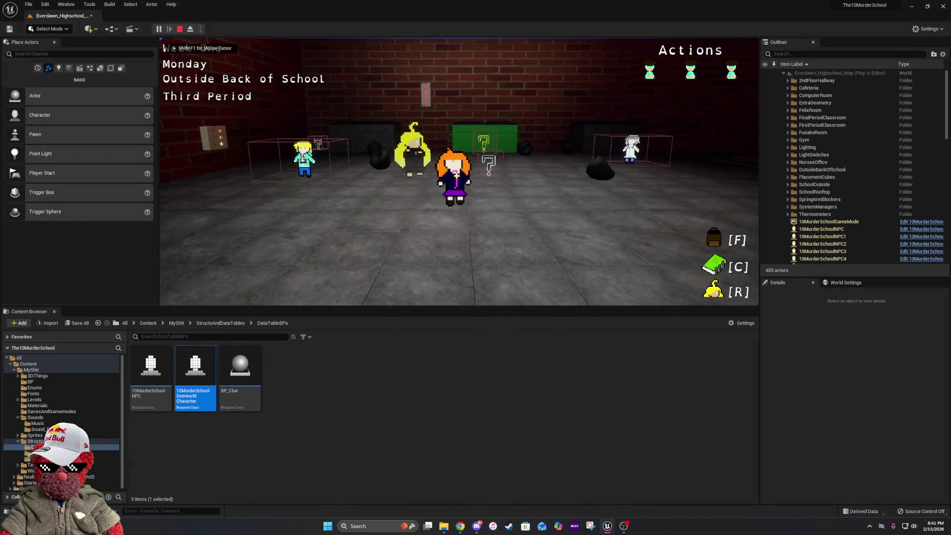
key("w")
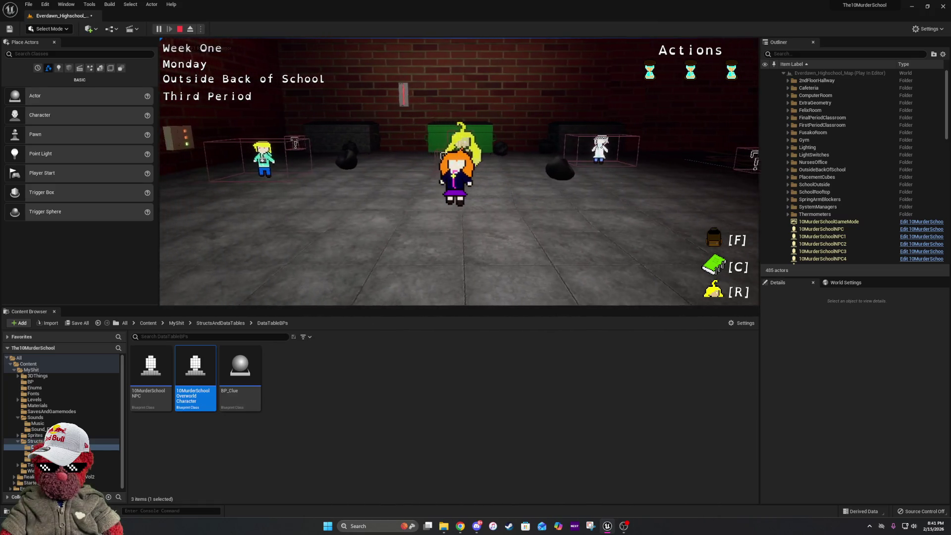
key("d")
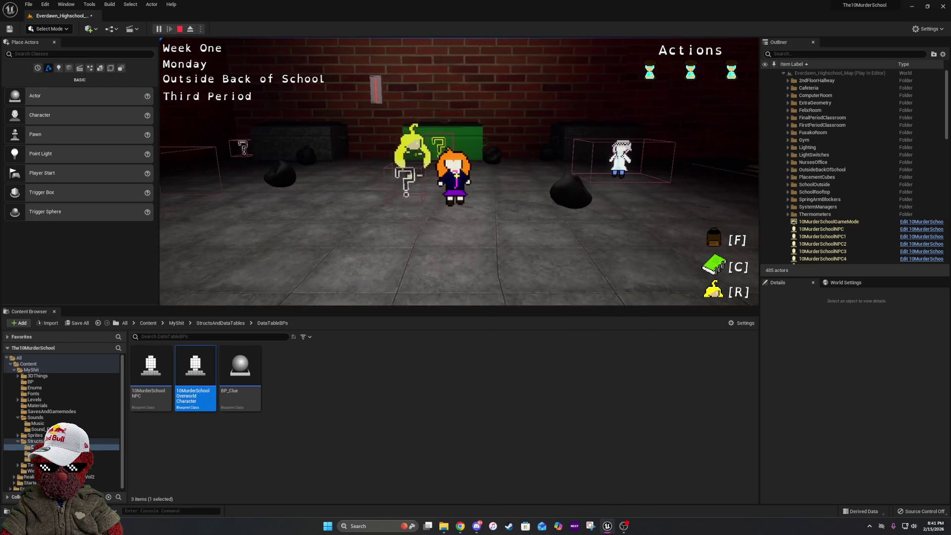
key("w")
key("s")
key("s")
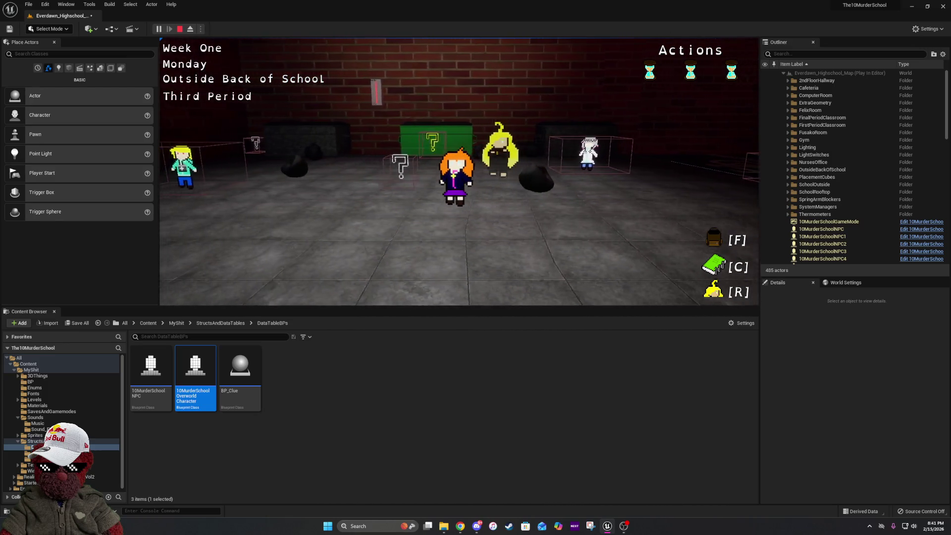
Talk to the blonde NPC, skip to the Final Period Classroom, then stop play.
key("e")
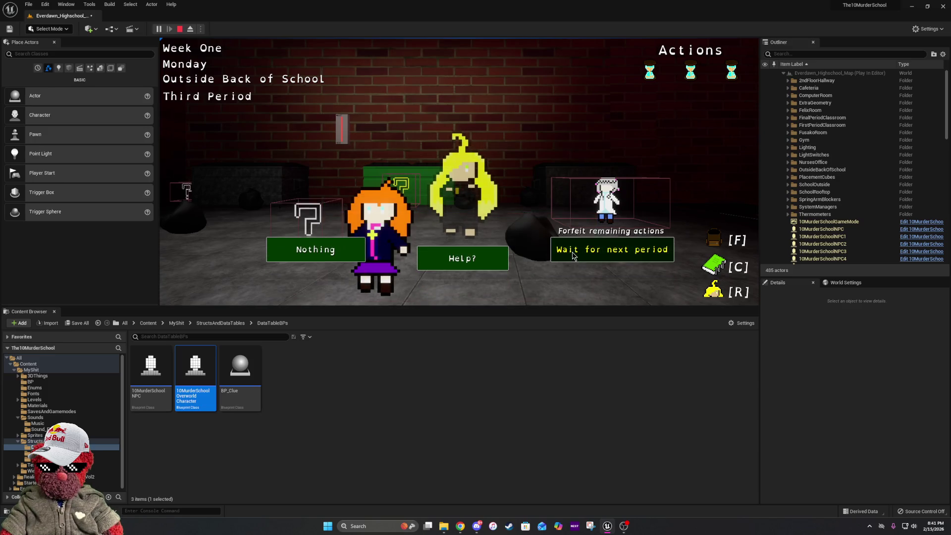
left_click(572, 255)
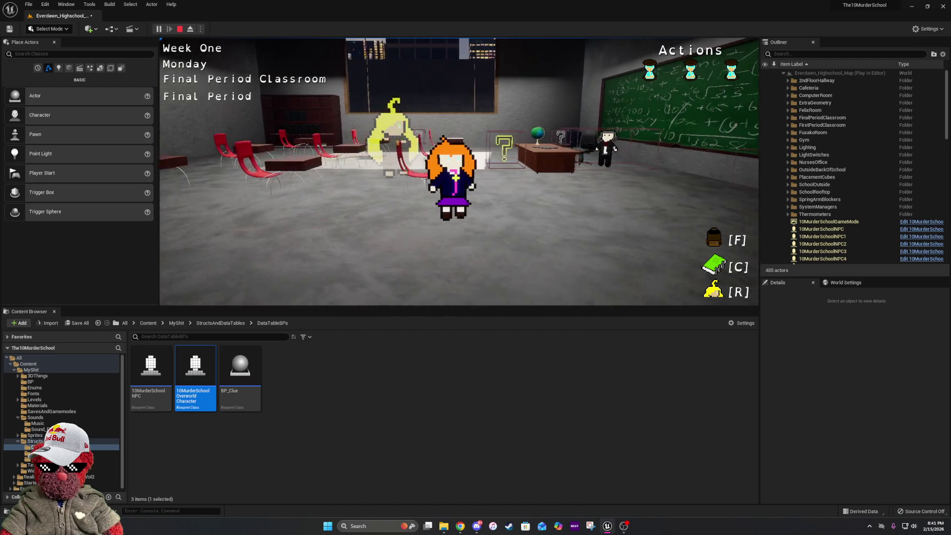
key("w")
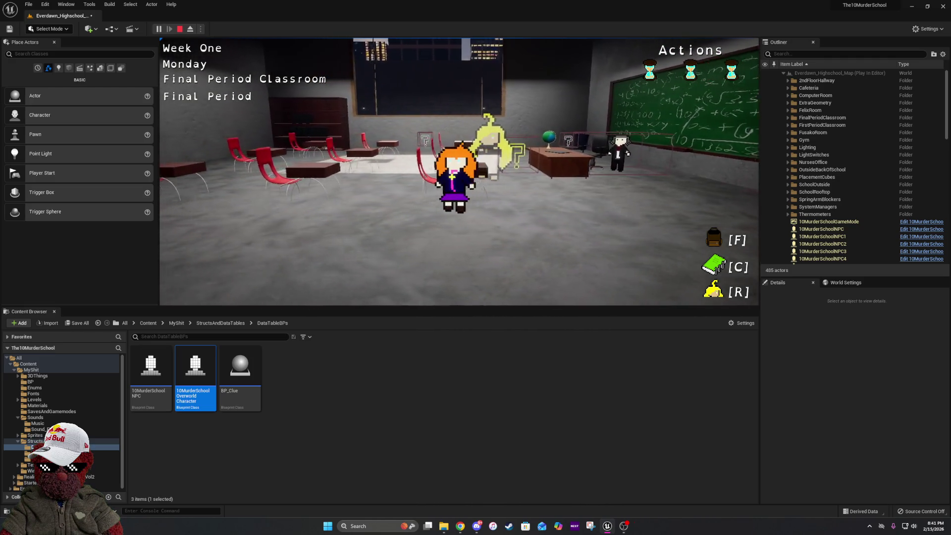
key("Escape")
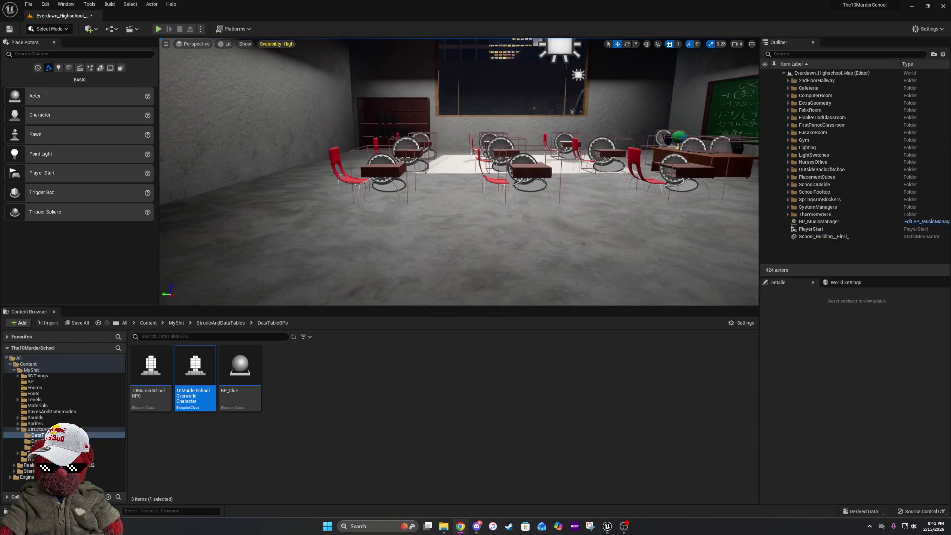
Save the current level, then bring the Trello browser window forward.
scroll(434, 136, "down", 10)
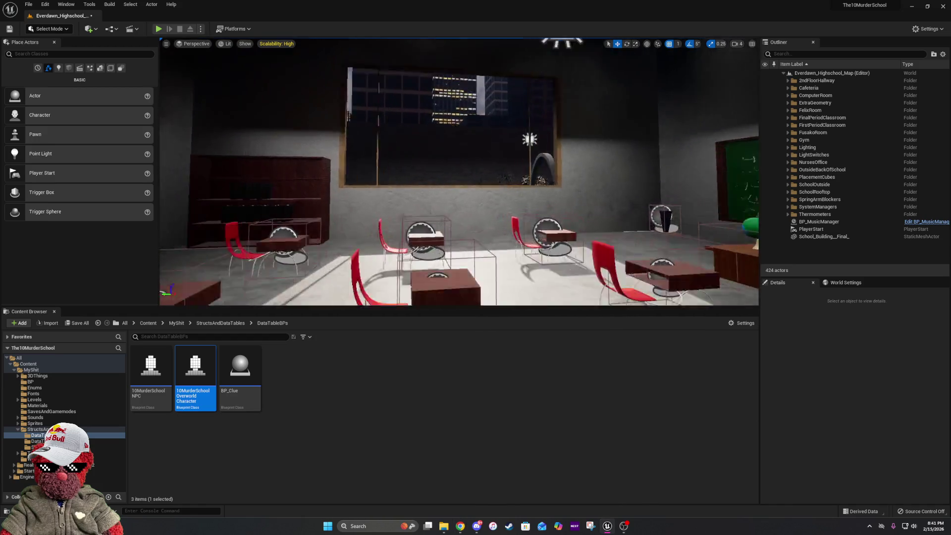
scroll(459, 171, "up", 8)
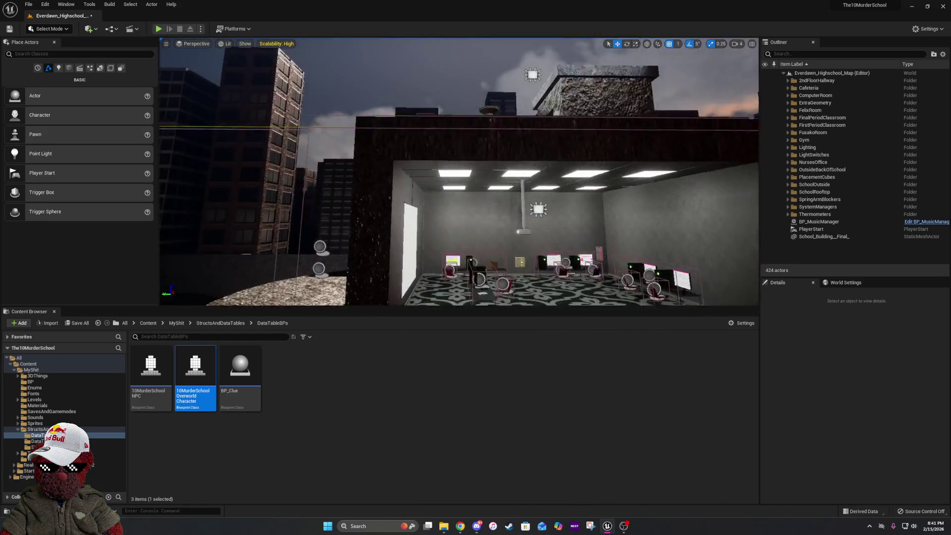
scroll(435, 136, "up", 5)
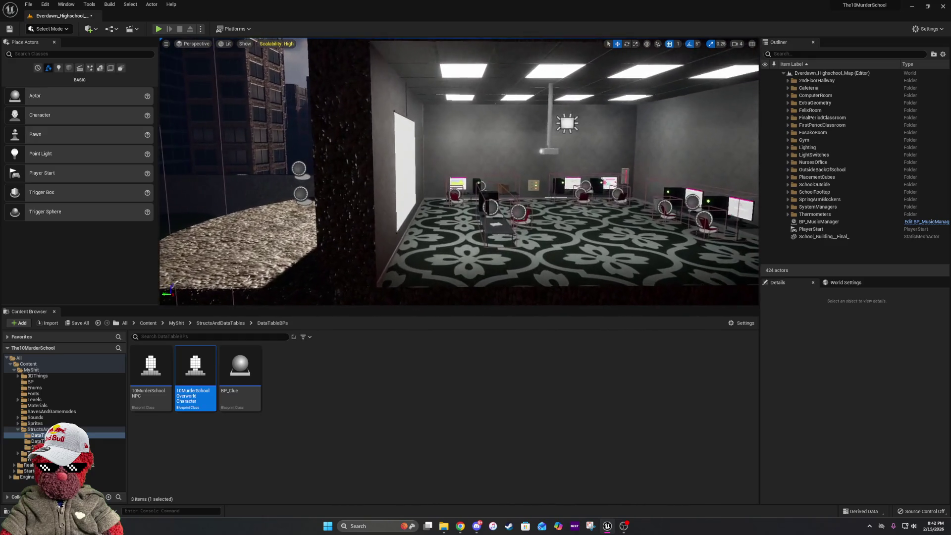
scroll(435, 137, "down", 8)
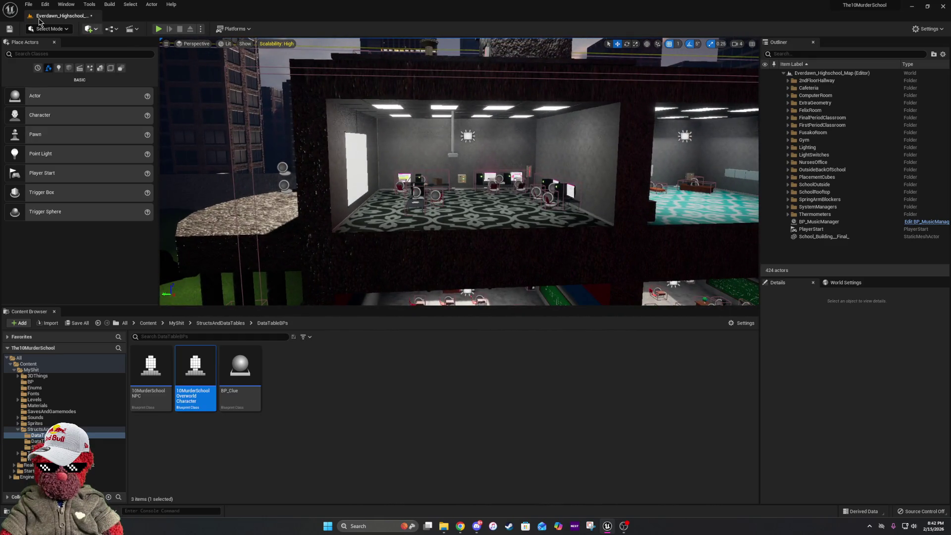
left_click(11, 28)
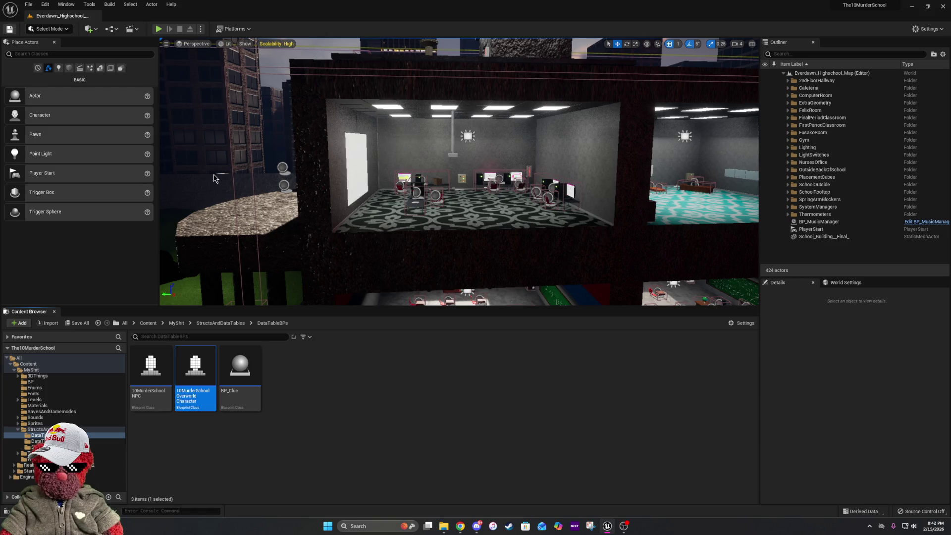
mouse_move(461, 524)
left_click(379, 496)
Maximize Trello, move the music transition card into Done, and return to Unreal.
left_click(757, 153)
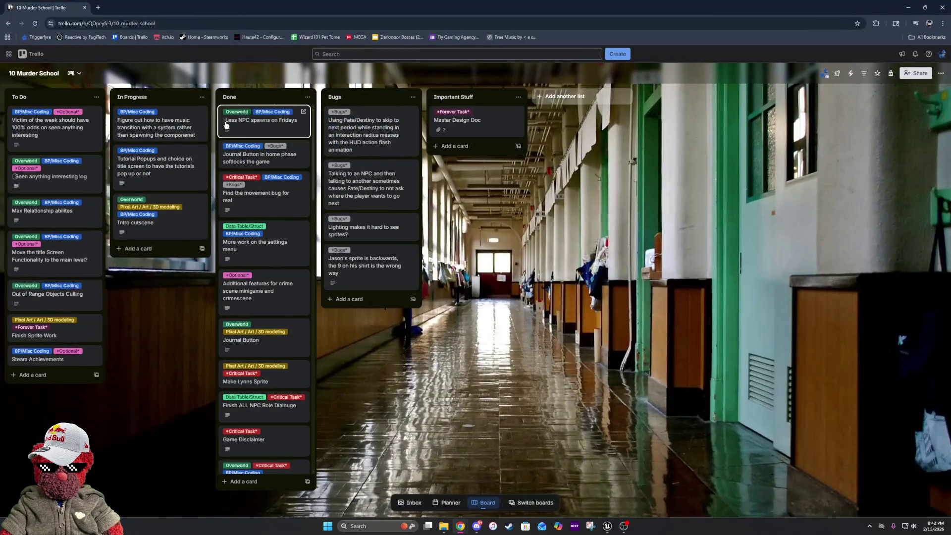
left_click_drag(164, 132, 271, 115)
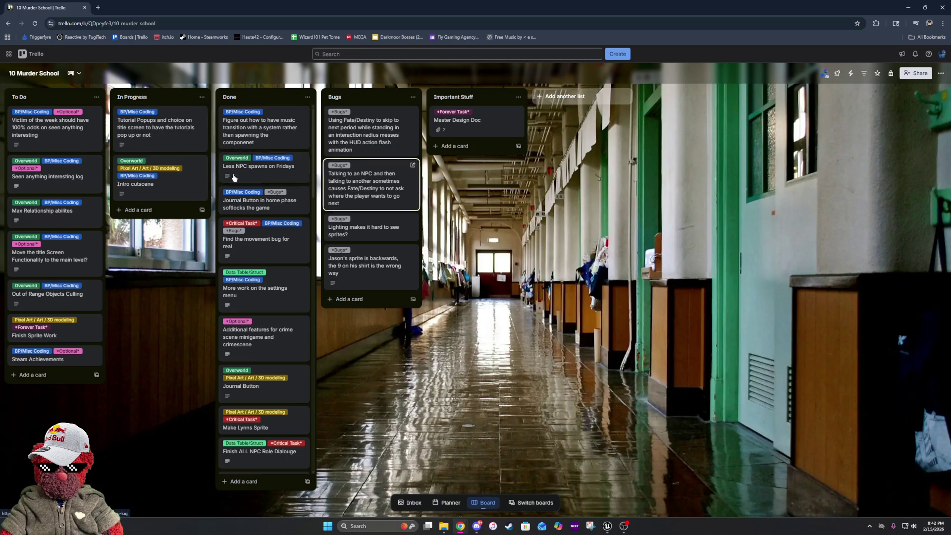
key("alt+Tab")
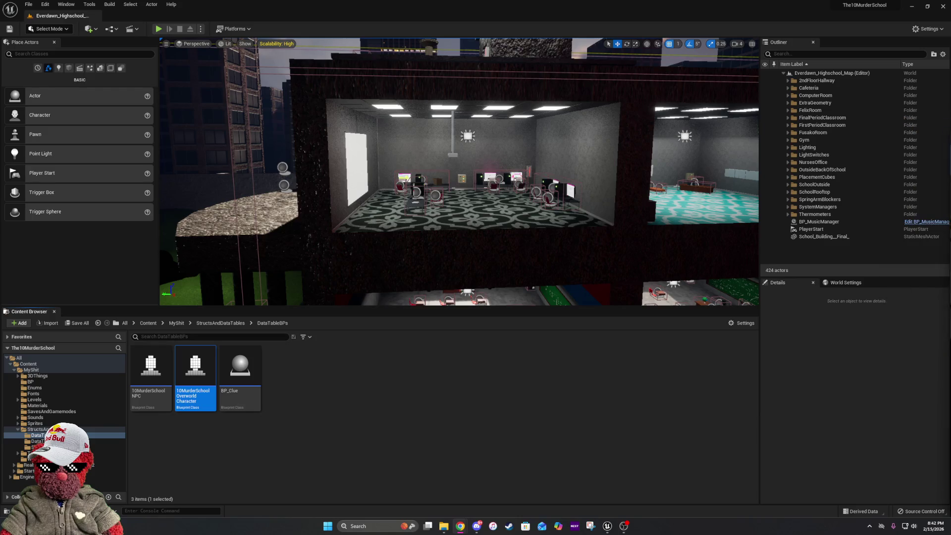
Save the Everdawn_Highschool map again and look down on the school building.
left_click(11, 31)
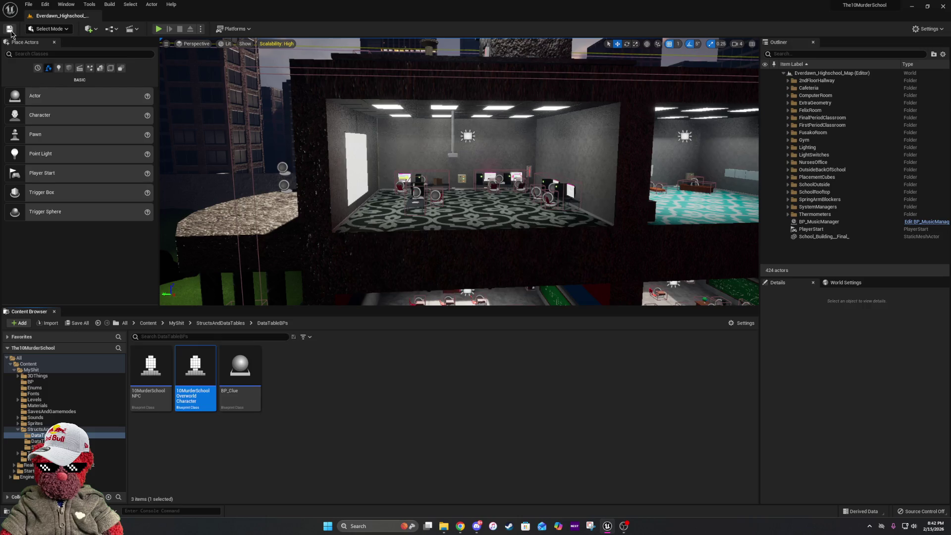
left_click_drag(450, 132, 450, 131)
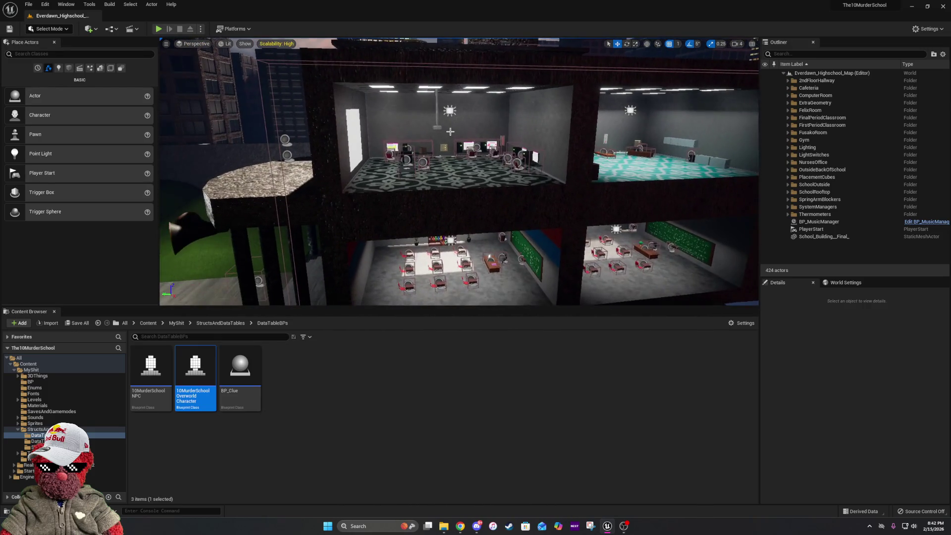
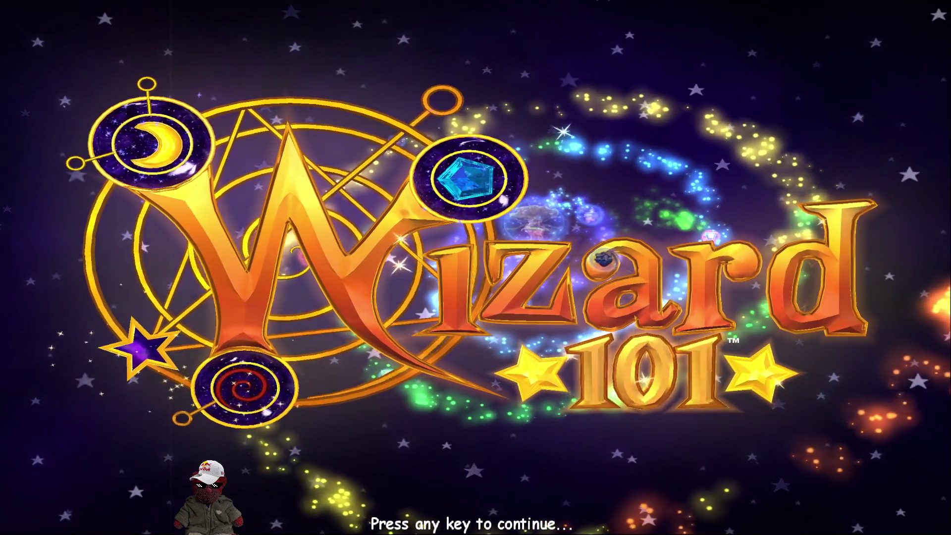
Load the level 91 wizard into Silent Market after checking Options, then close the Crown Shop.
left_click(552, 363)
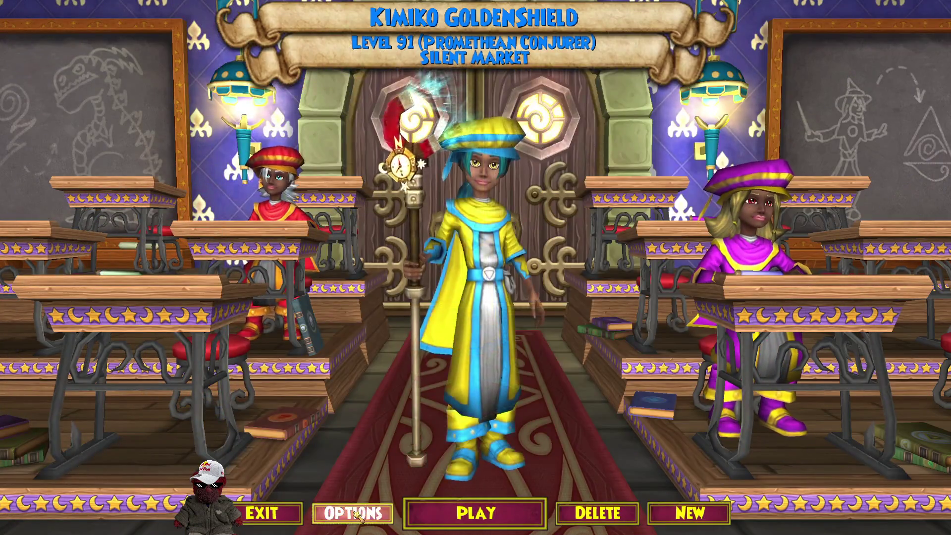
left_click(355, 516)
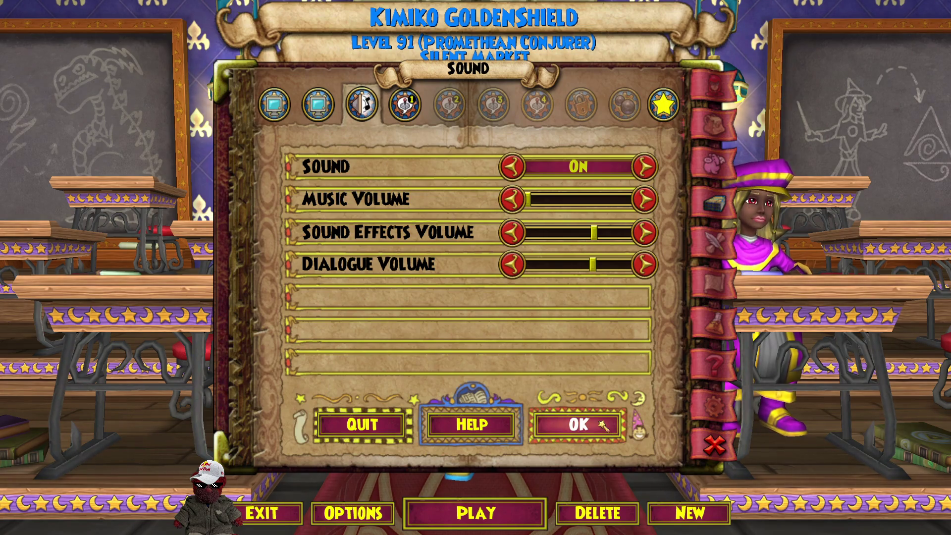
left_click(601, 424)
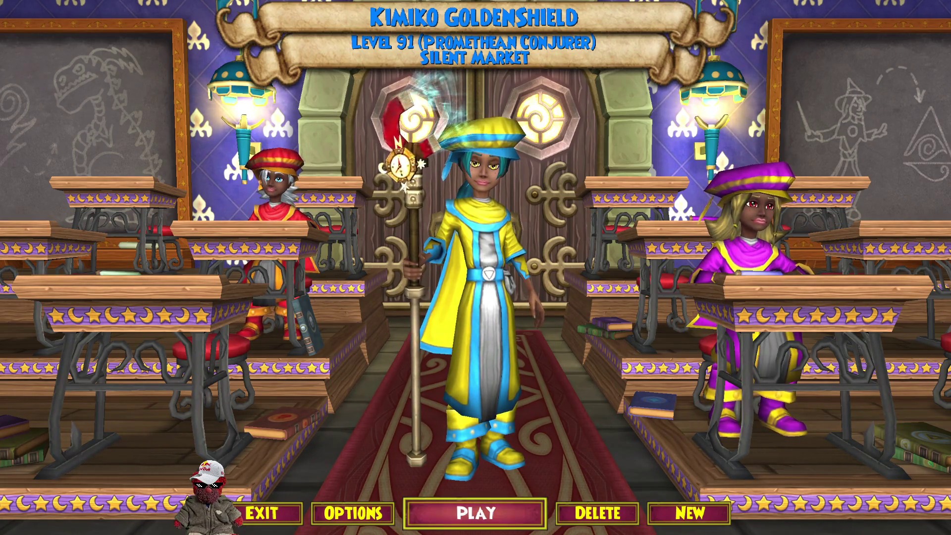
left_click(503, 515)
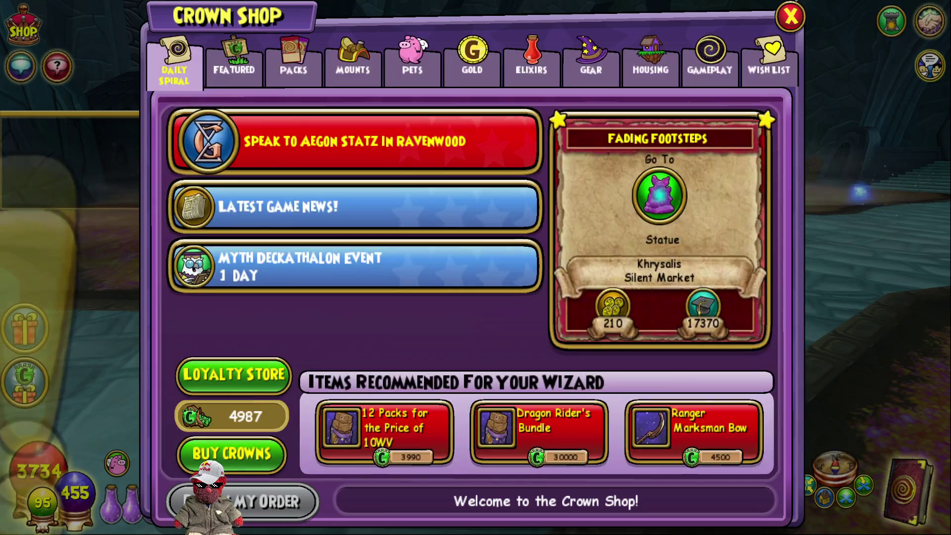
left_click(792, 12)
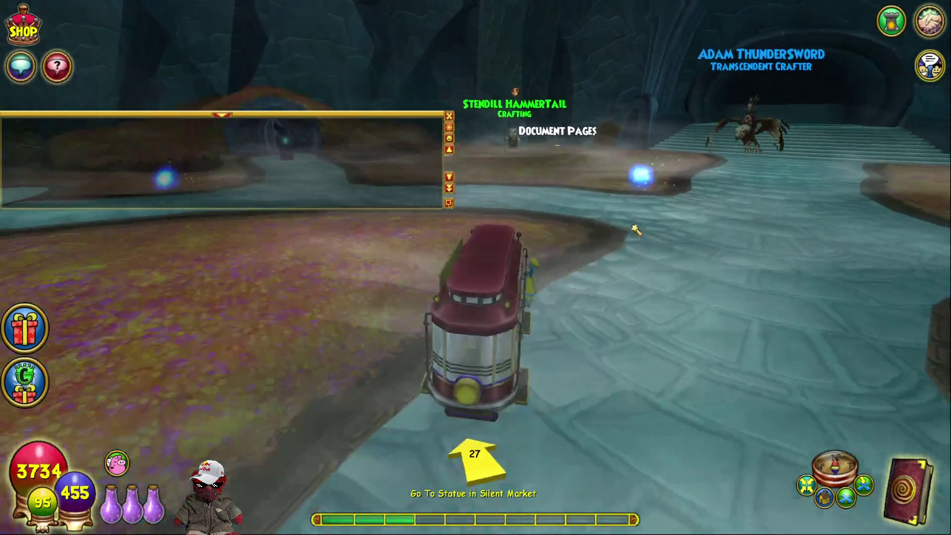
Ride toward the quest statue, move the chat window higher, and open the options book on Sound.
key("a")
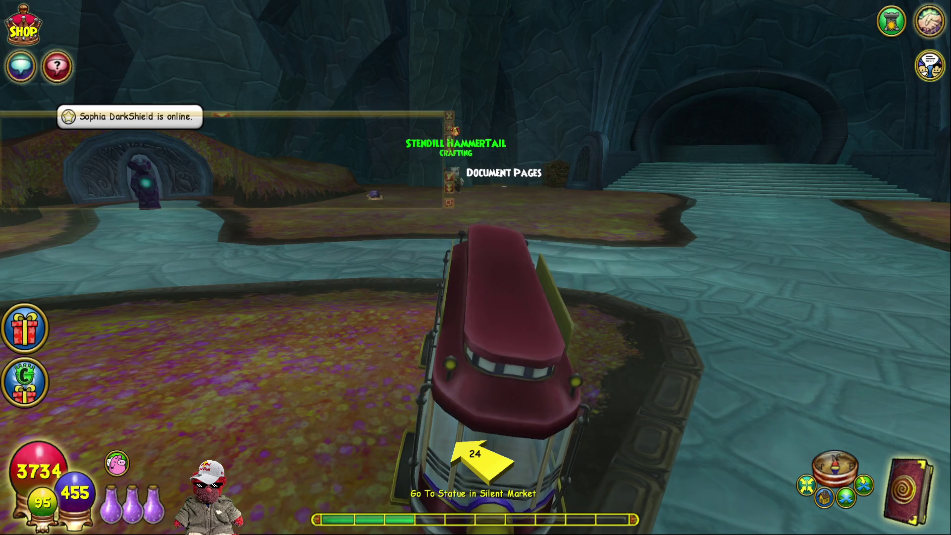
left_click_drag(340, 115, 341, 95)
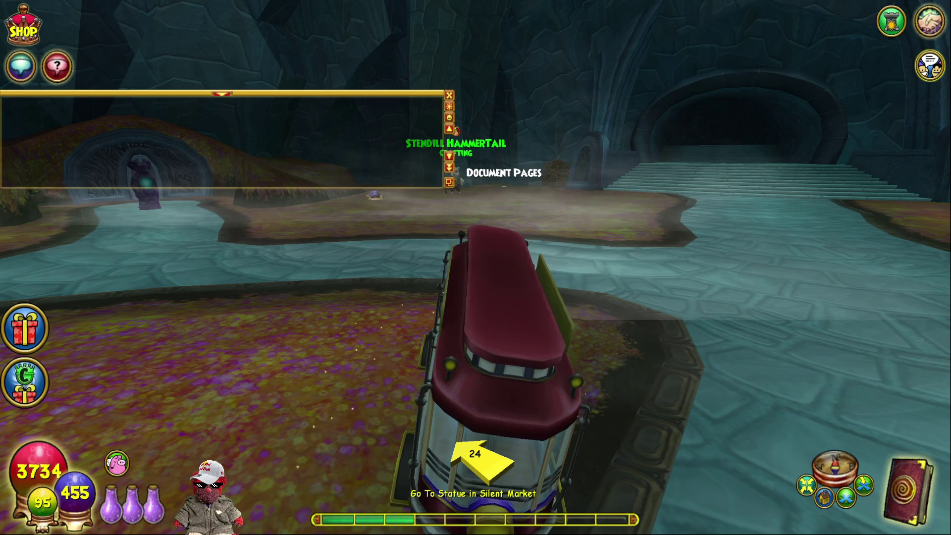
key("Escape")
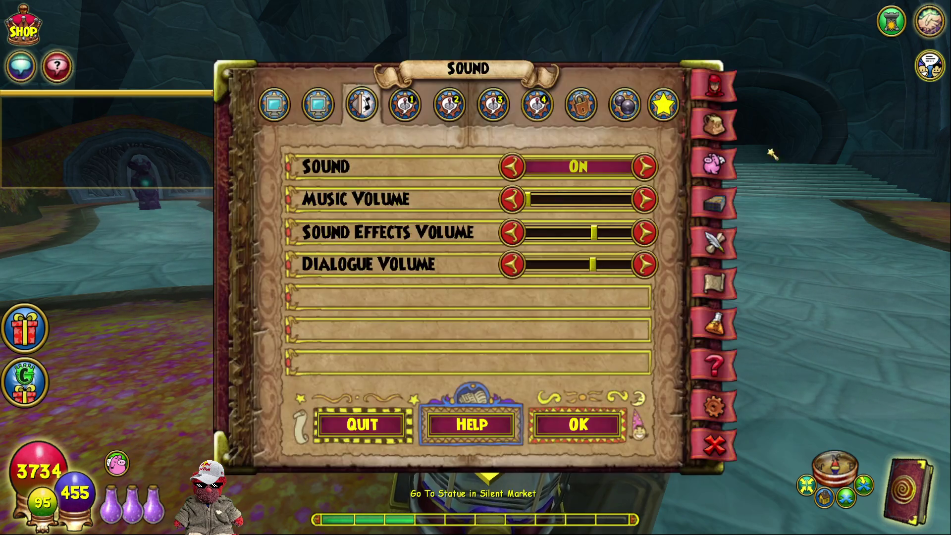
After a look at Realms, invite the online Mythic Azure Wizards party members into a group.
left_click(624, 105)
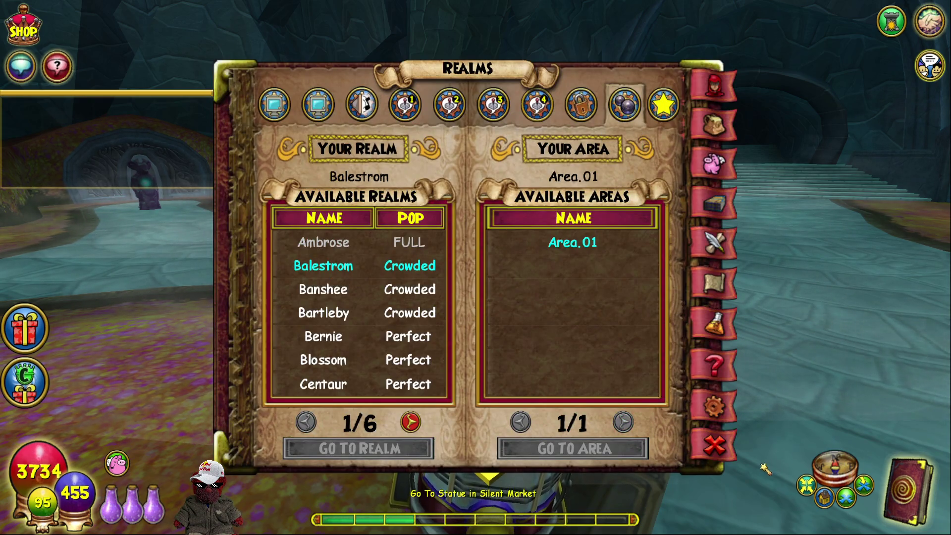
left_click(714, 445)
left_click(929, 69)
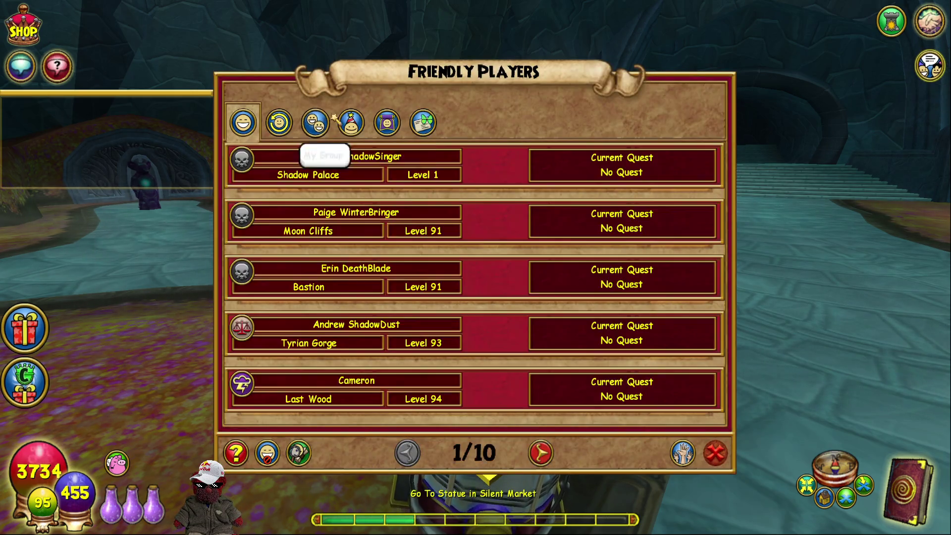
left_click(350, 122)
left_click(337, 189)
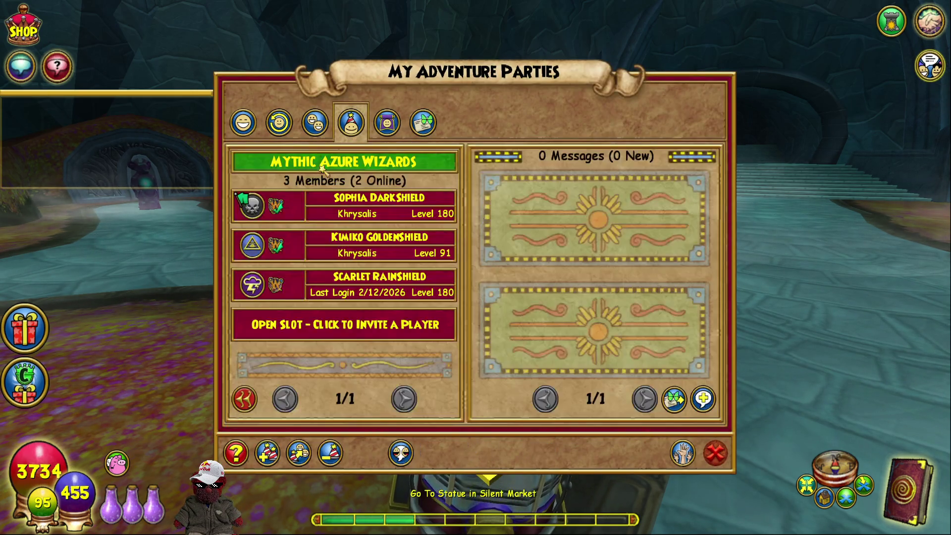
left_click(299, 452)
left_click(475, 375)
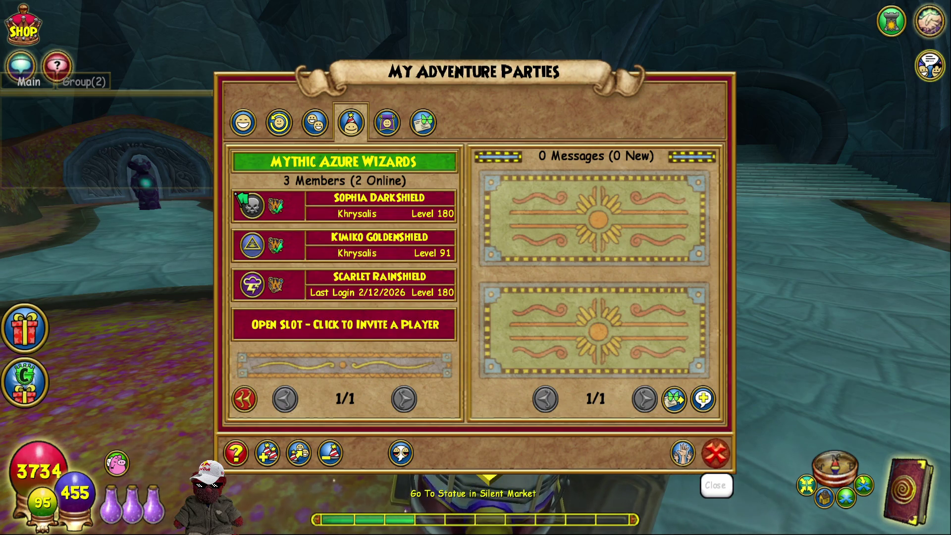
left_click(715, 452)
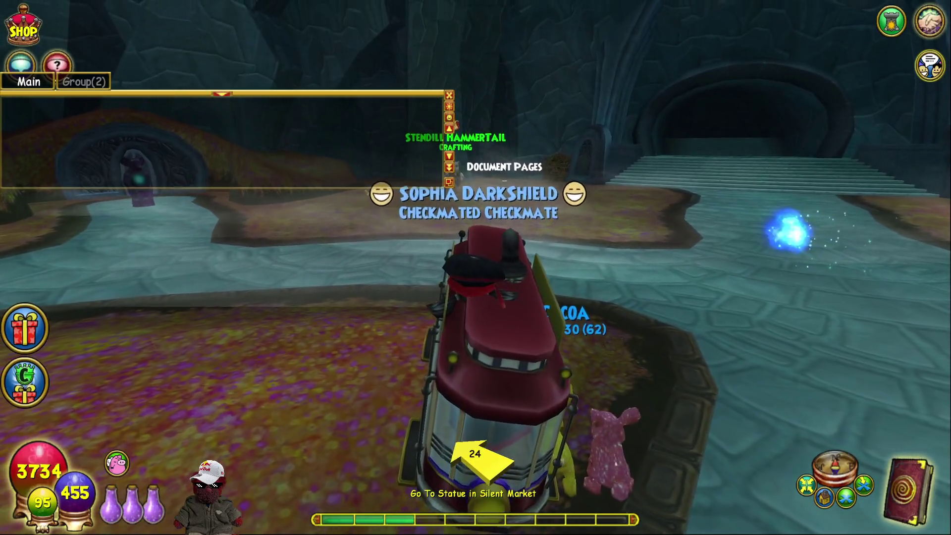
Ride the stone path to the statue and finish Window Shopping through its dialogue.
key("a")
key("w")
key("w")
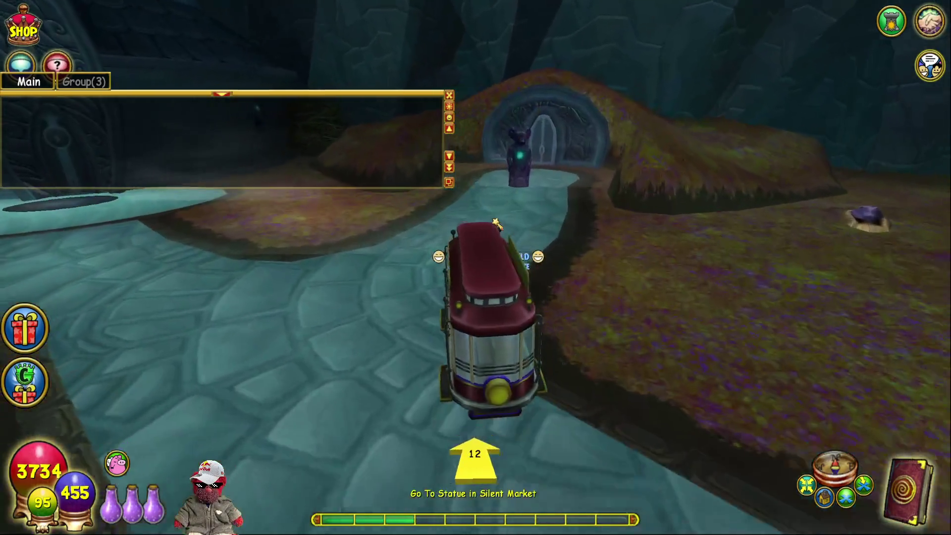
key("w")
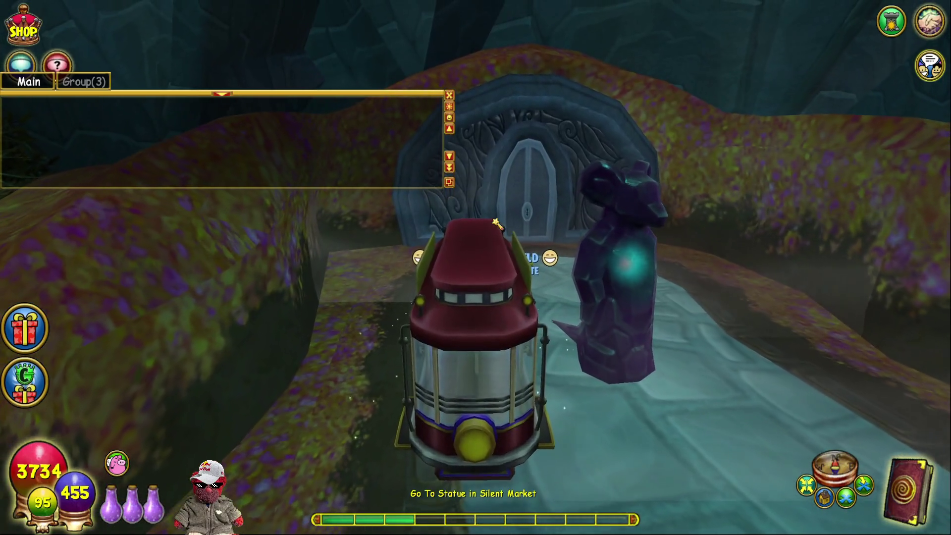
key("w")
key("space")
key("space")
key("d")
key("w")
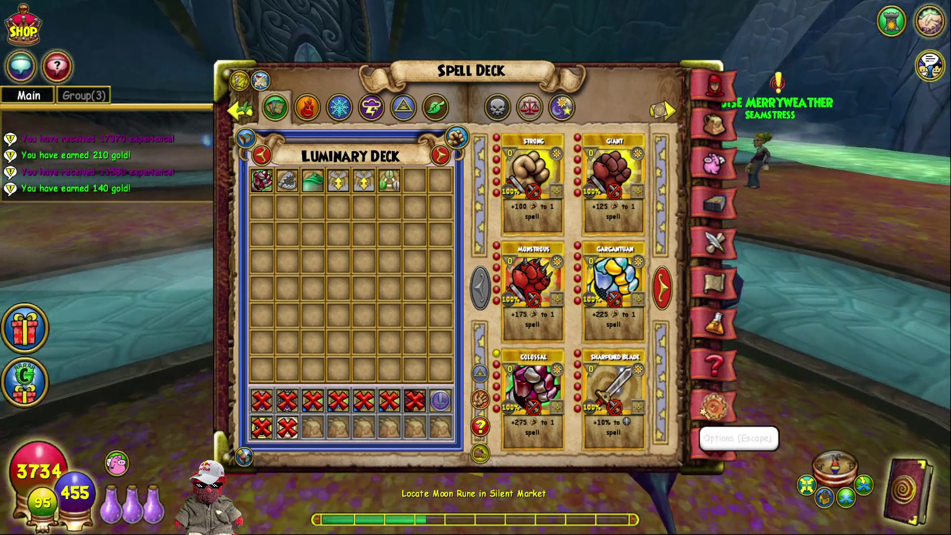
Close the Spell Deck, ride across the plaza, and compare spell decks in the backpack without changes.
left_click(719, 439)
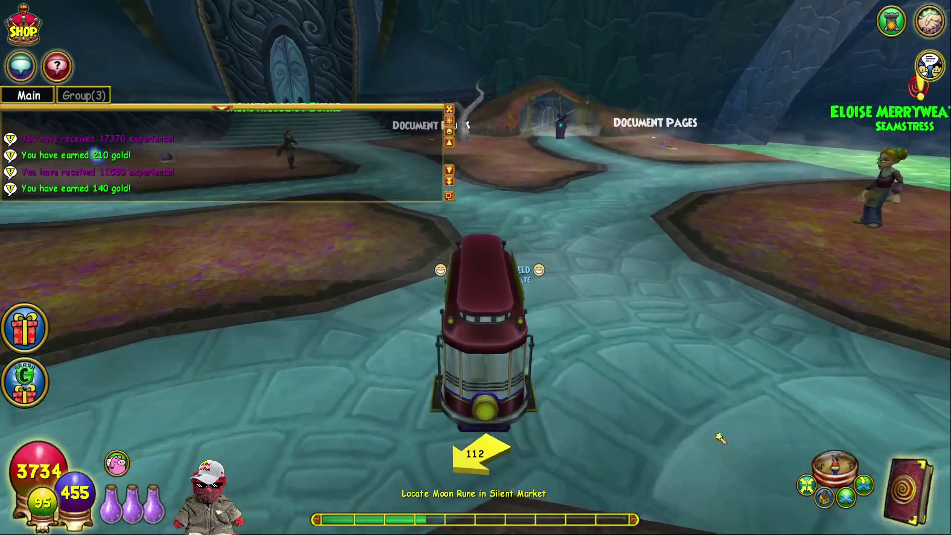
key("w")
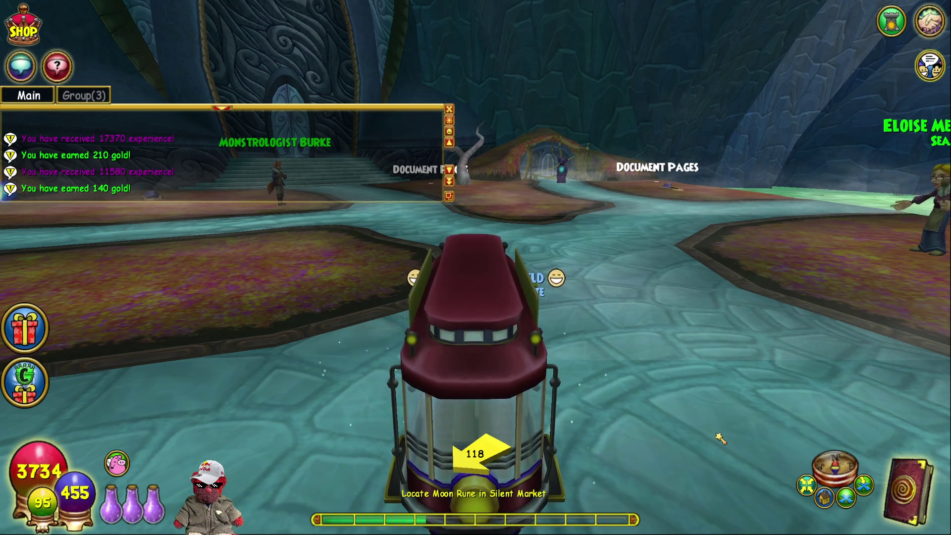
key("q")
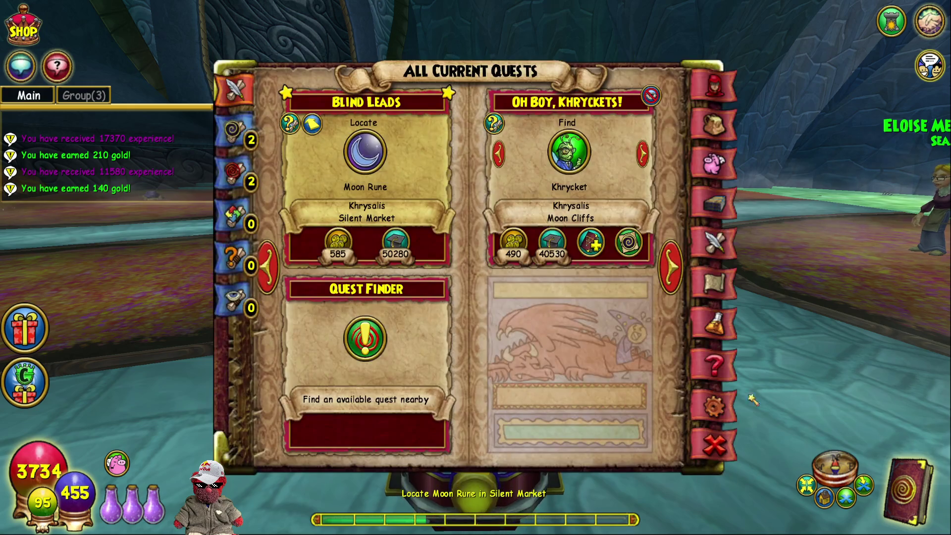
left_click(714, 125)
left_click(590, 110)
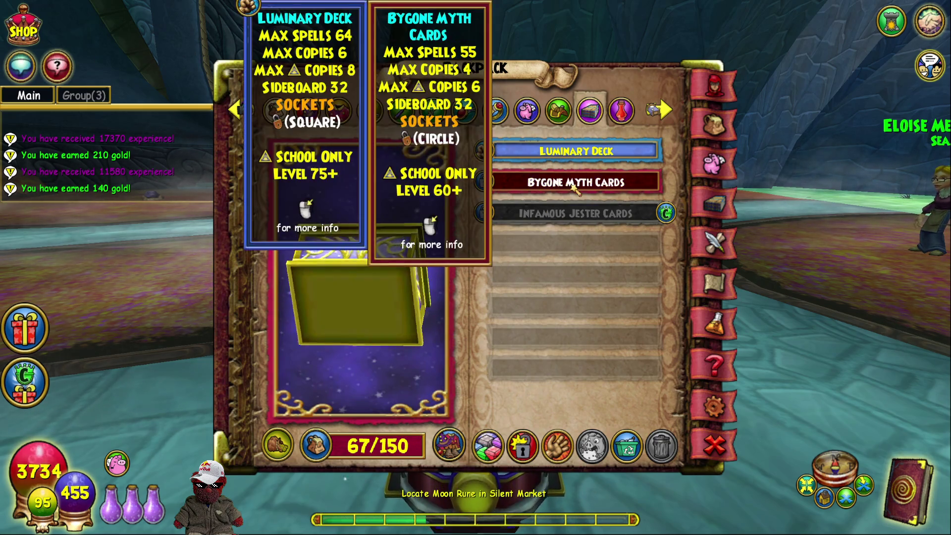
mouse_move(567, 220)
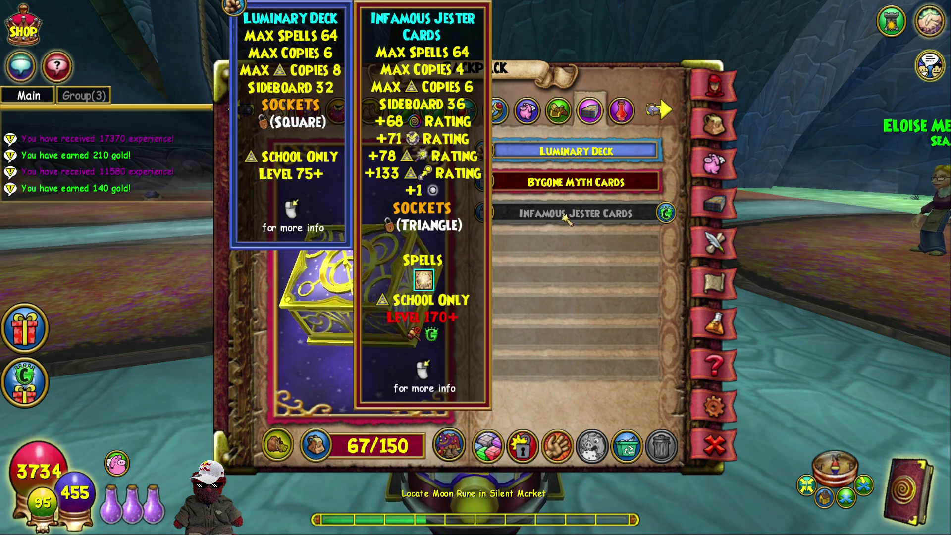
left_click(721, 450)
Drive to the glowing fountain and enter its portal platform.
key("a")
key("w")
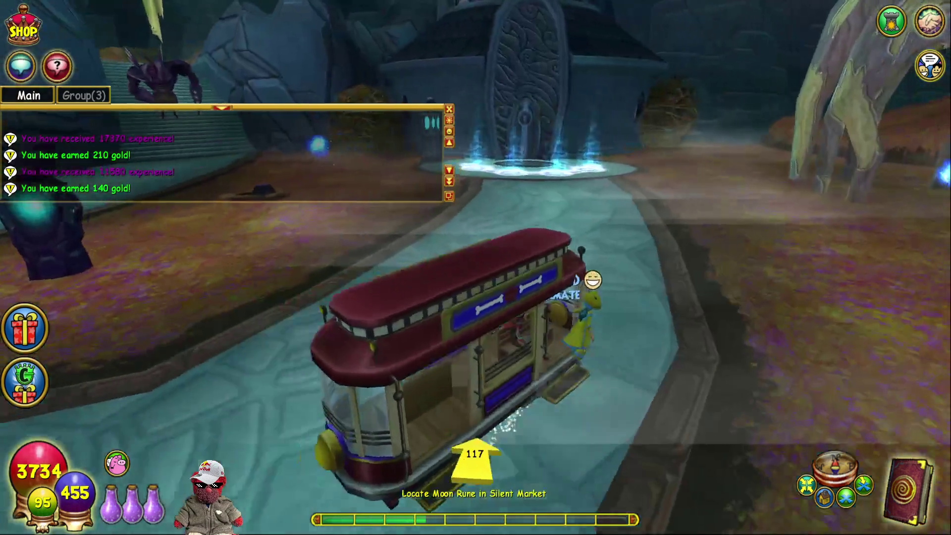
key("w")
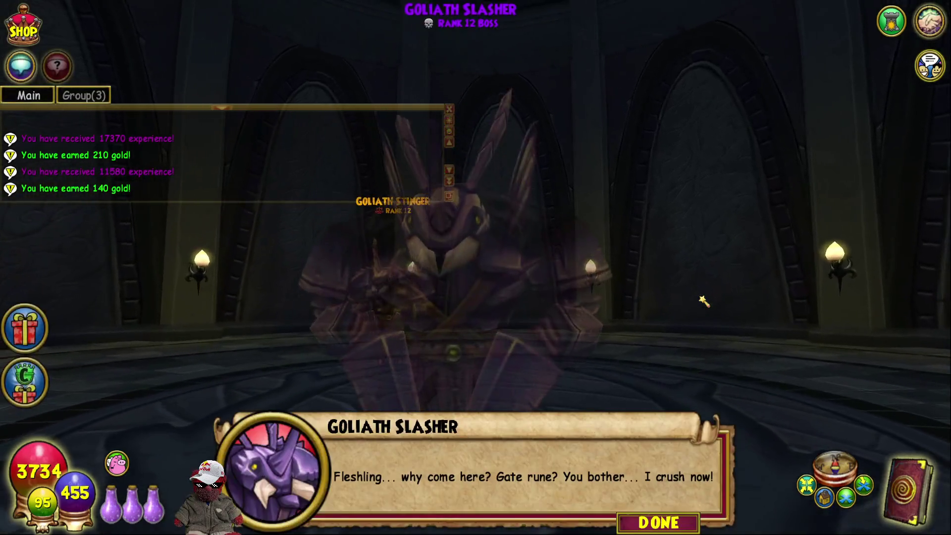
Dismiss the Goliath Slasher's dialogue to begin the battle.
key("Escape")
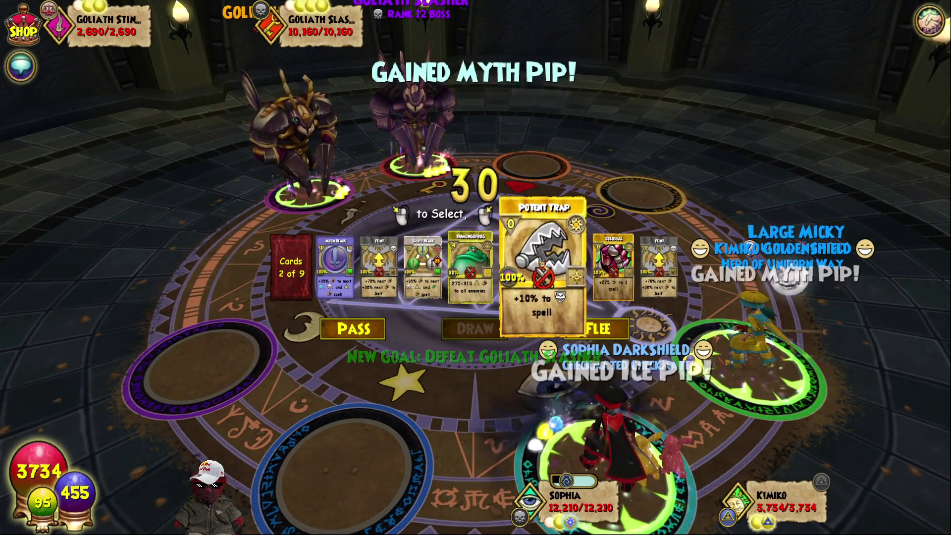
Enchant Feint with Potent Trap and Humongofrog with Colossal, then cast Feint on the Goliath Slasher.
left_click(532, 263)
left_click(659, 250)
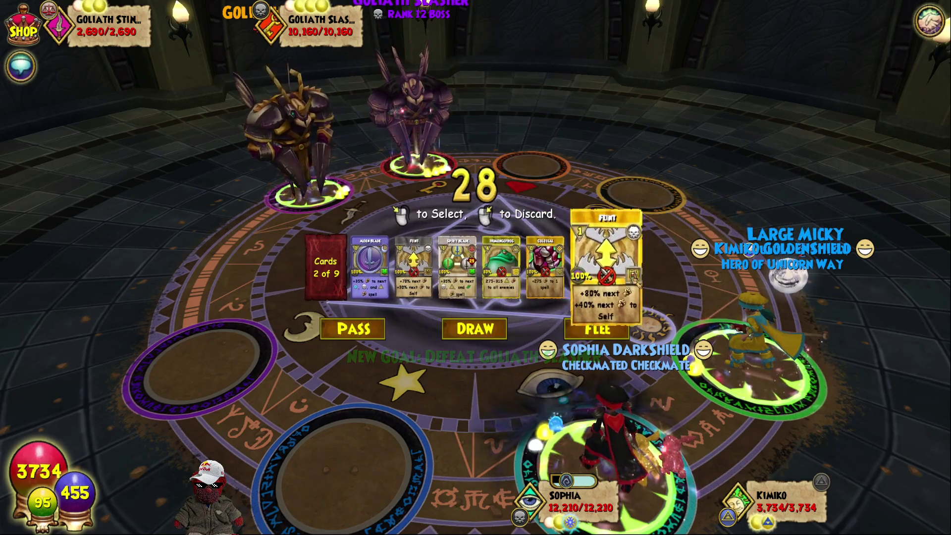
left_click(554, 263)
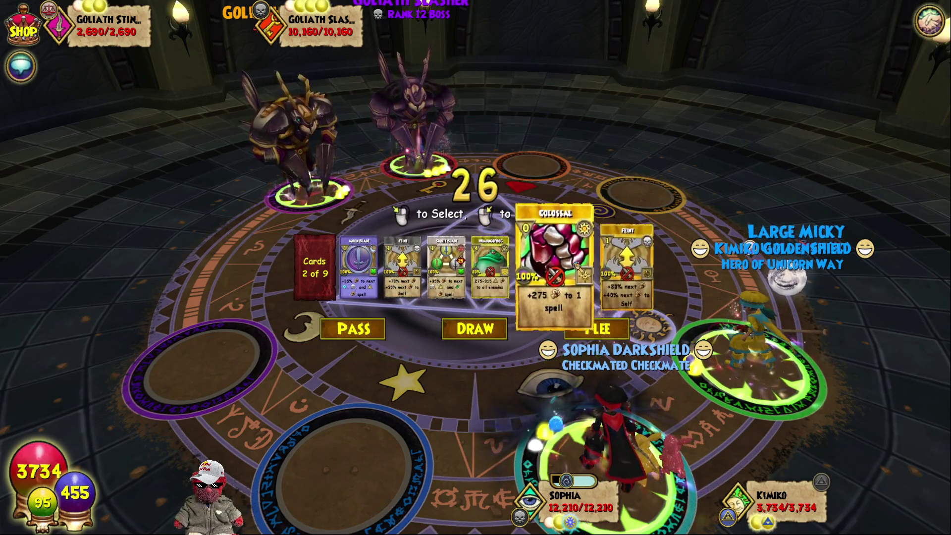
left_click(576, 266)
left_click(490, 268)
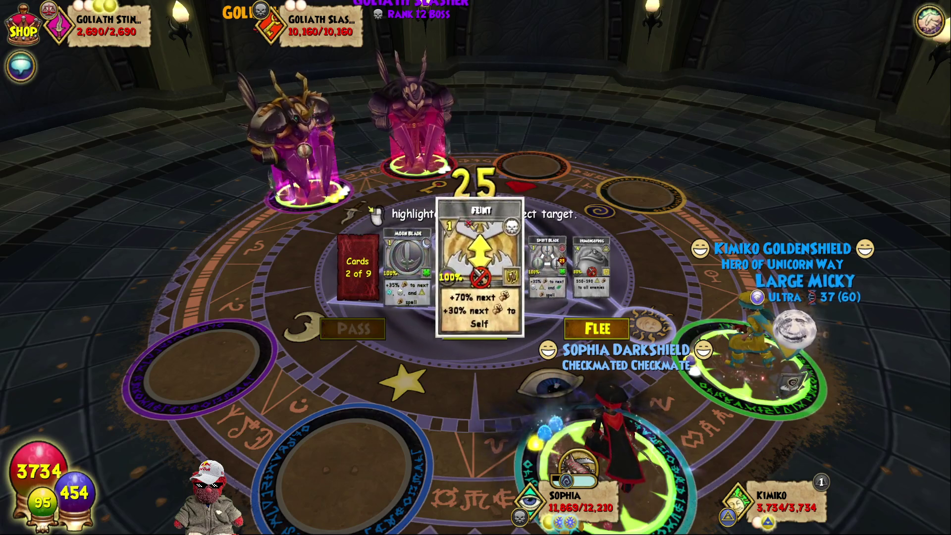
left_click(421, 156)
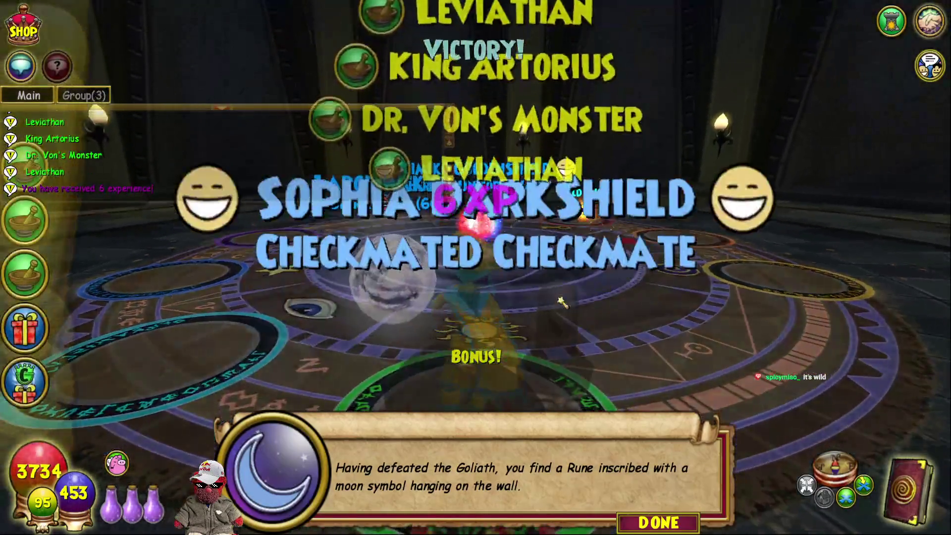
Dismiss the rune message and friend card, then open the Spellbook to the Backpack.
left_click(563, 301)
left_click(934, 292)
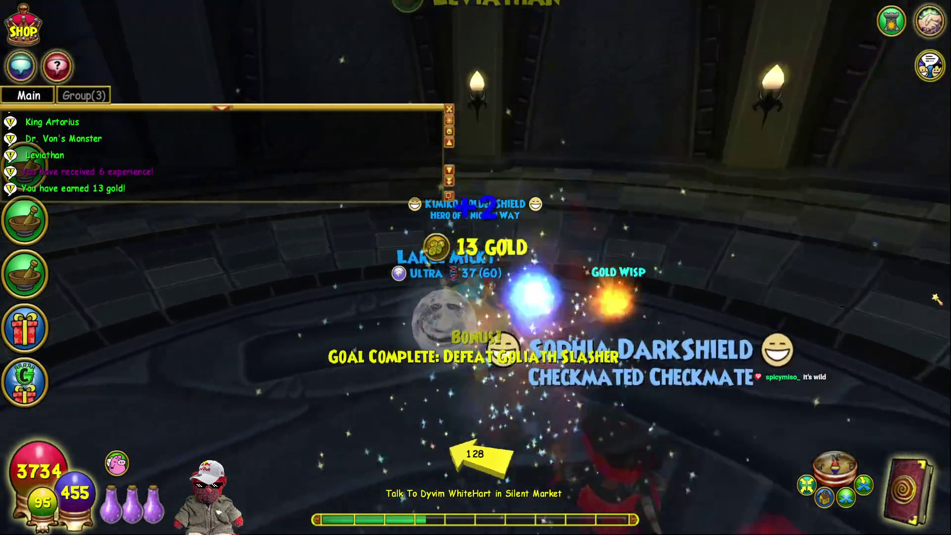
key("Escape")
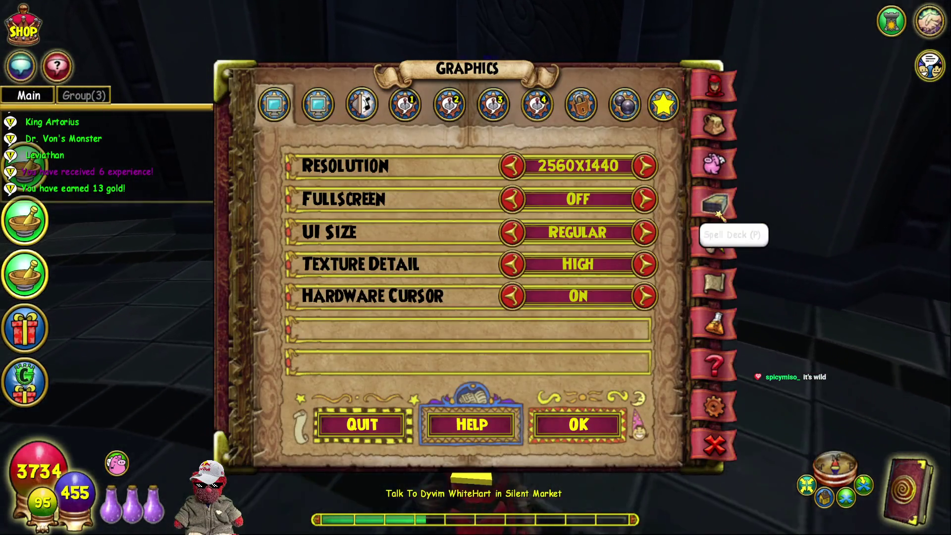
left_click(716, 208)
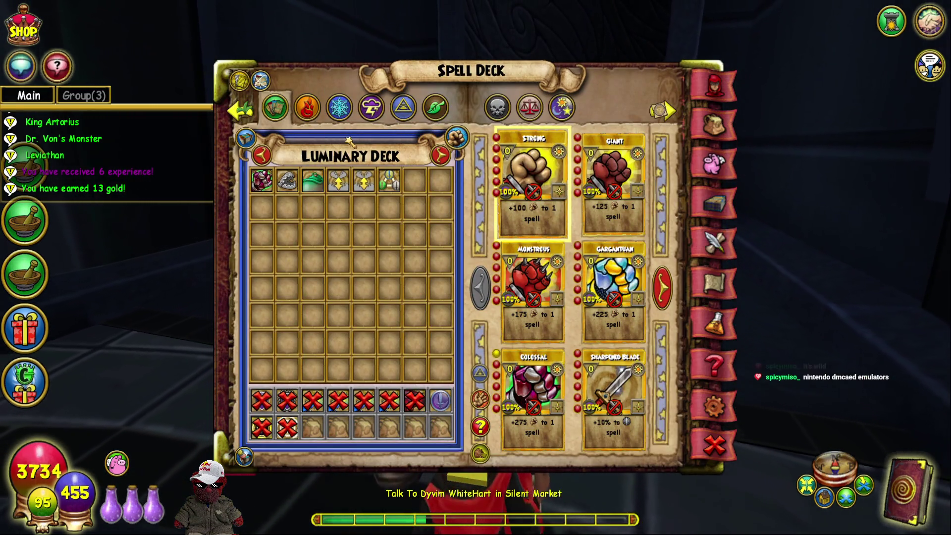
left_click(727, 120)
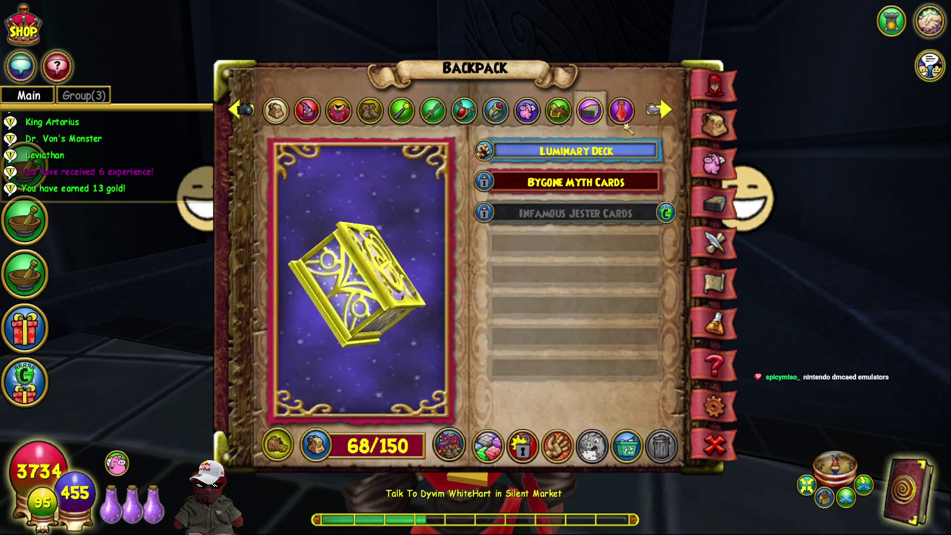
Review the Hats, Robes, Boots and Wands in the backpack, including second pages.
left_click(318, 113)
mouse_move(598, 277)
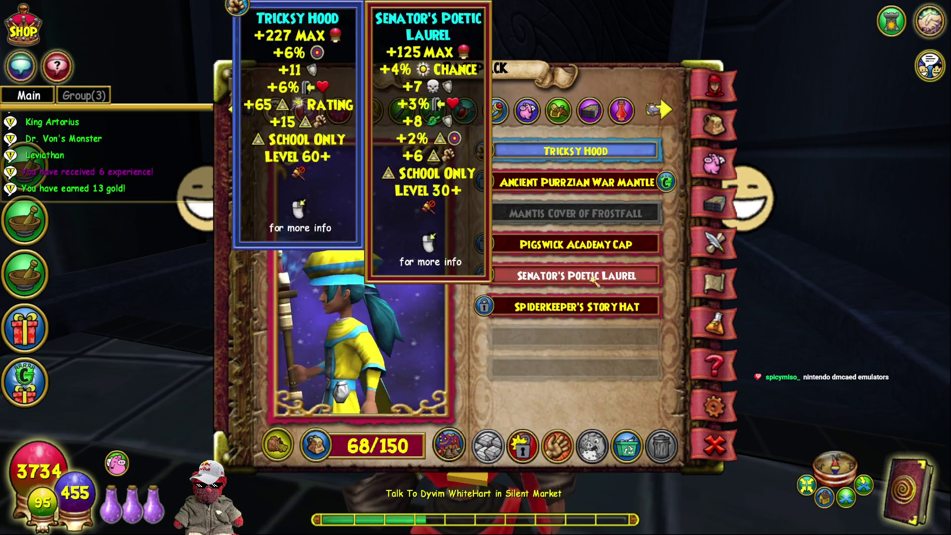
mouse_move(576, 307)
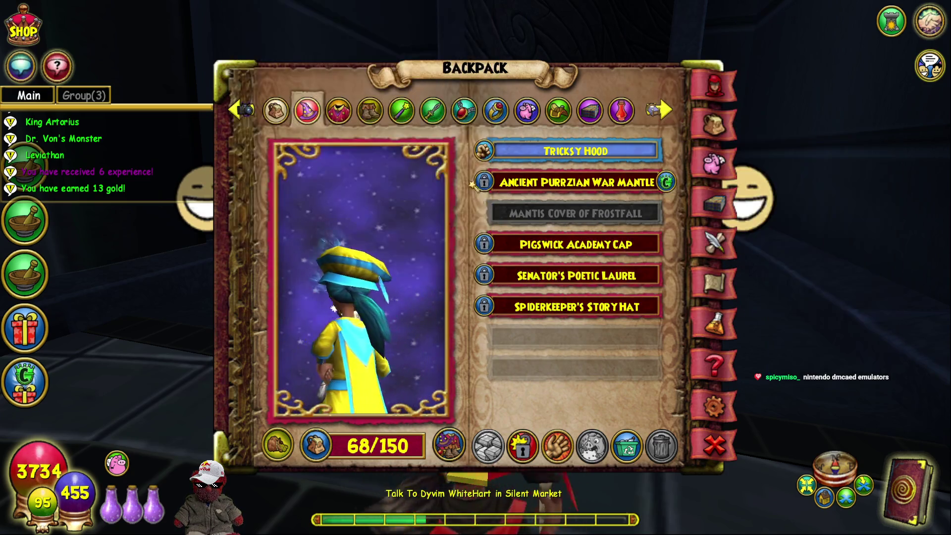
left_click(339, 110)
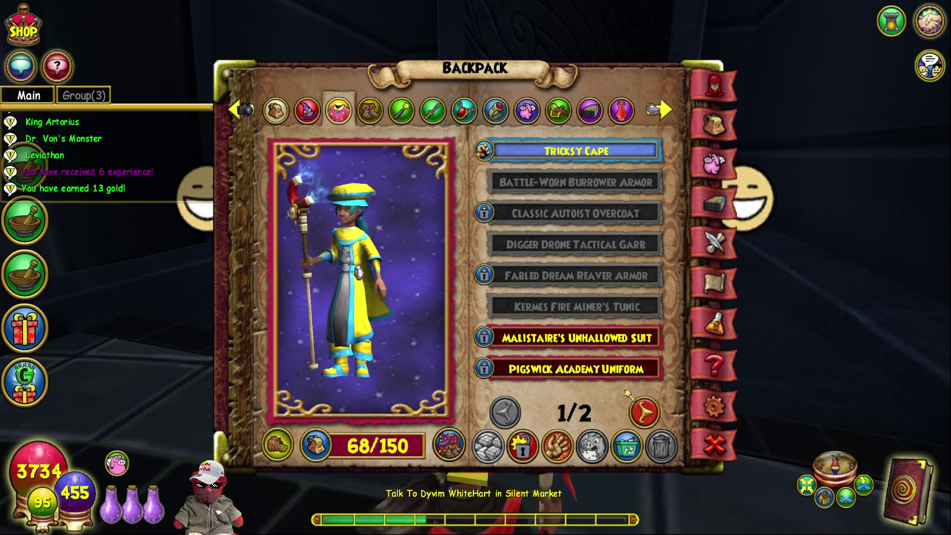
mouse_move(598, 348)
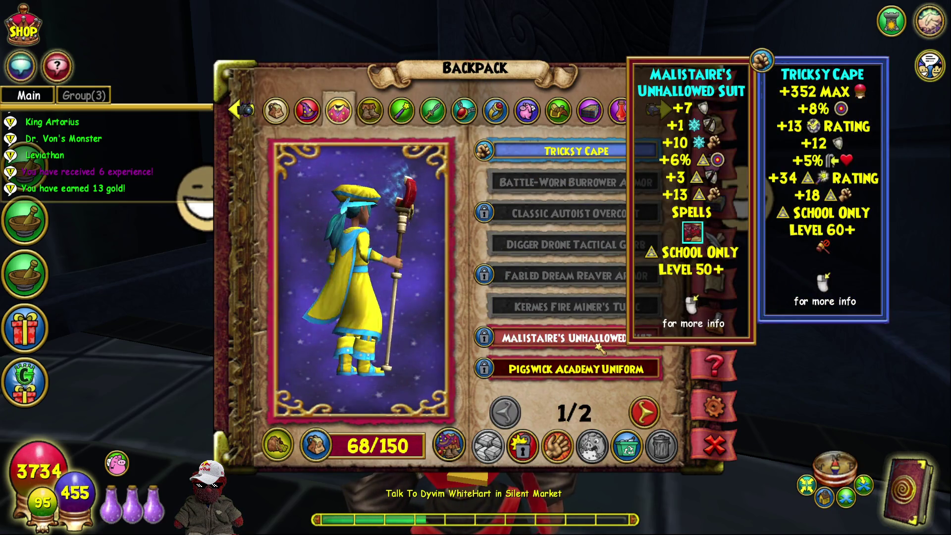
left_click(644, 412)
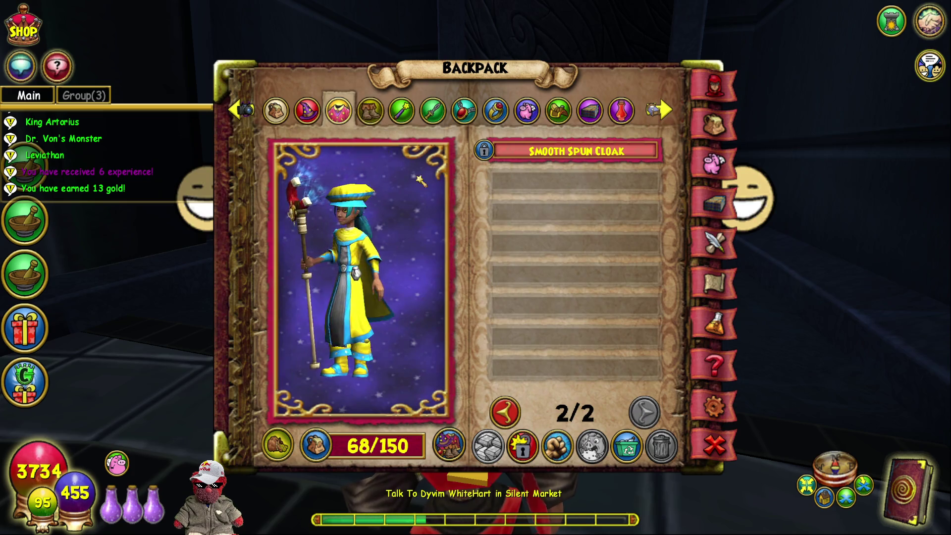
left_click(370, 110)
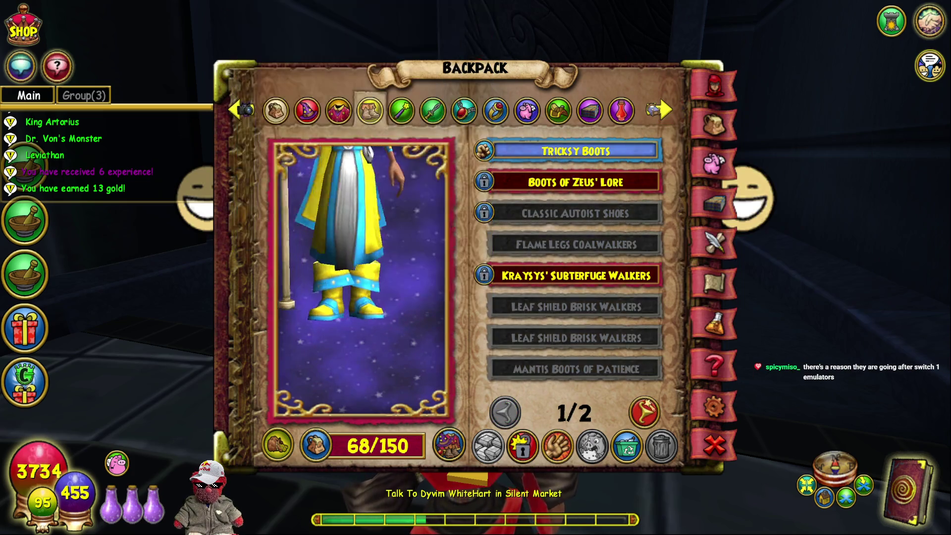
left_click(644, 412)
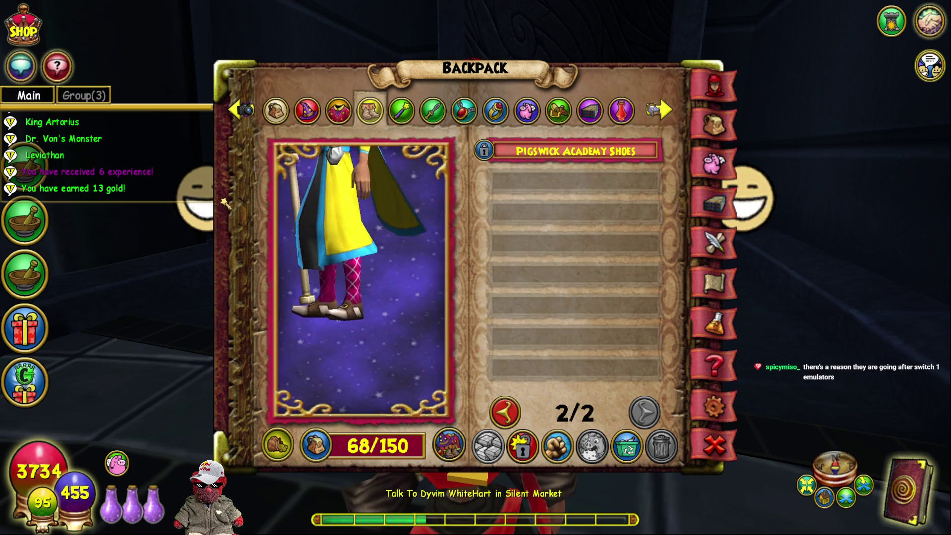
left_click(402, 110)
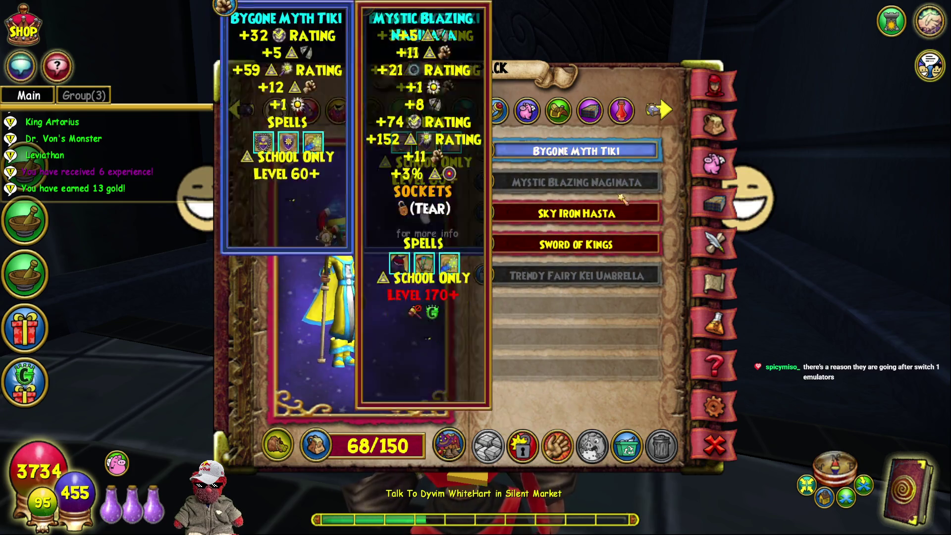
mouse_move(589, 286)
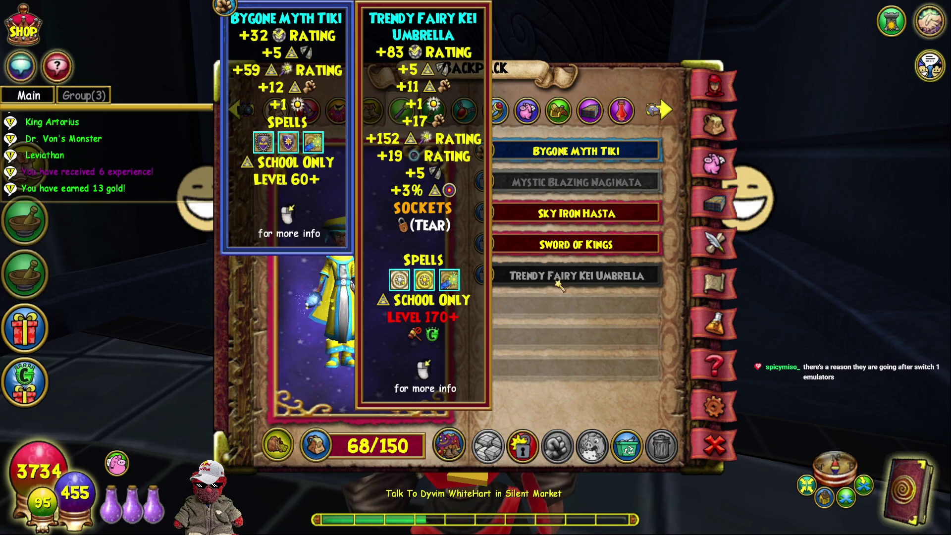
mouse_move(540, 182)
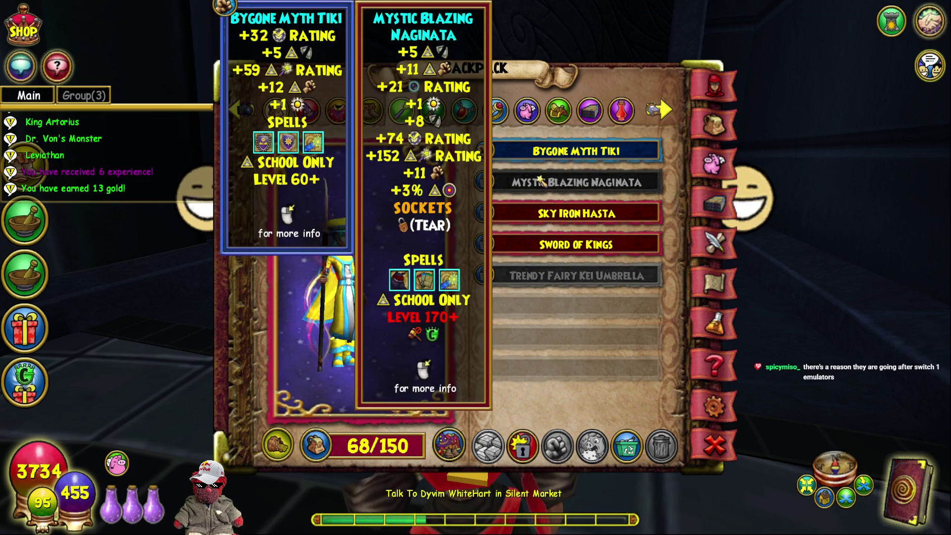
mouse_move(552, 288)
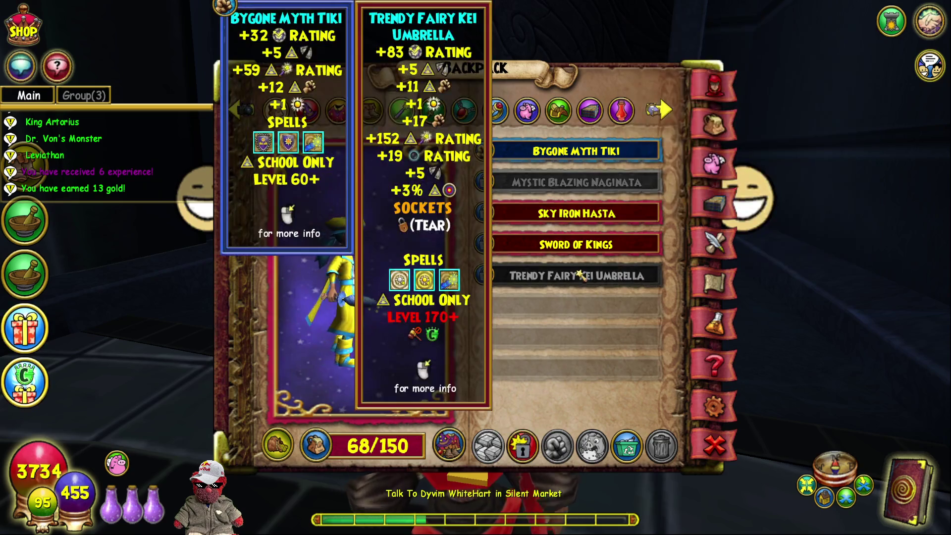
Review the Athames, Amulets, Rings and Mounts, then close the backpack without swapping anything.
left_click(431, 109)
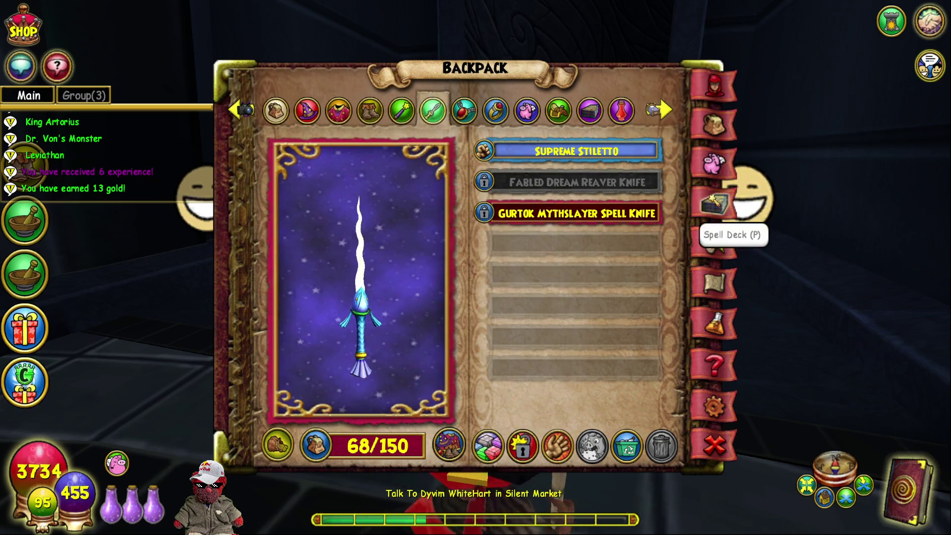
mouse_move(611, 185)
left_click(463, 110)
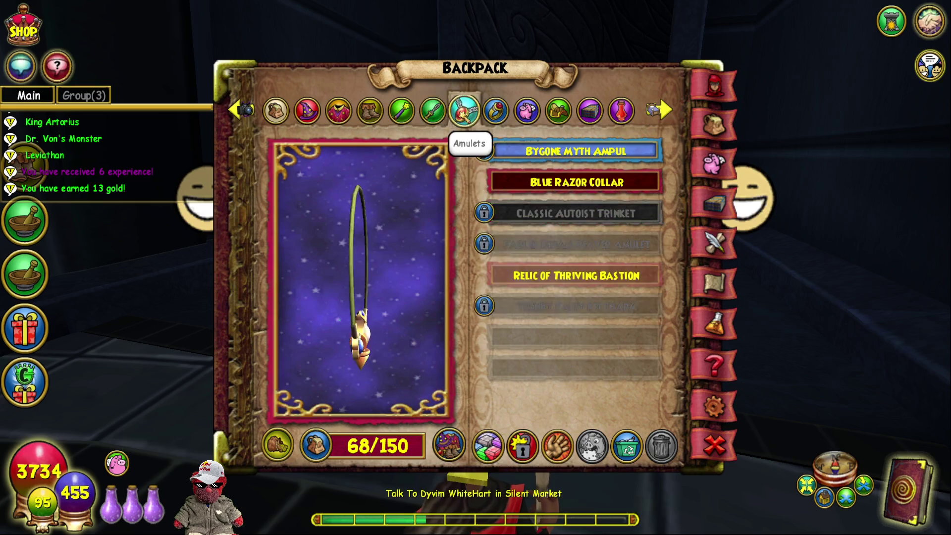
mouse_move(613, 235)
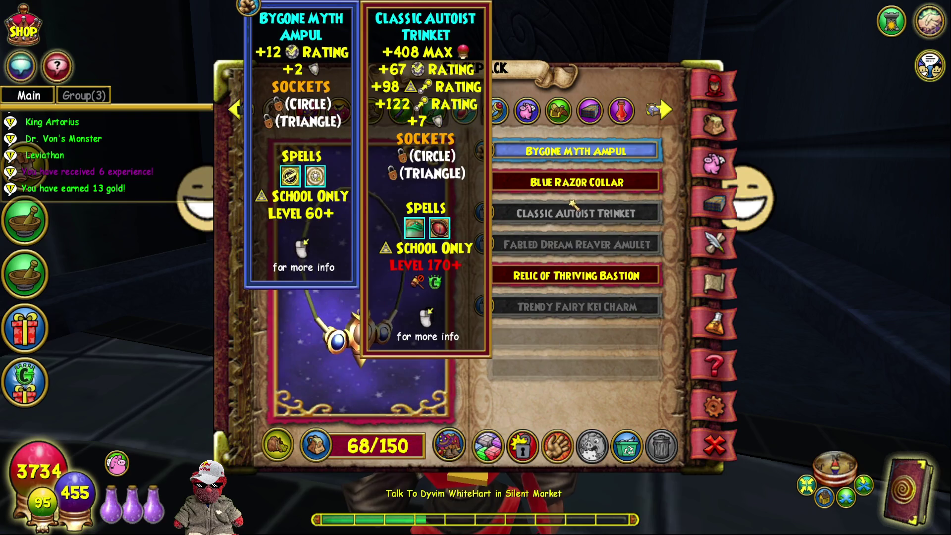
mouse_move(577, 229)
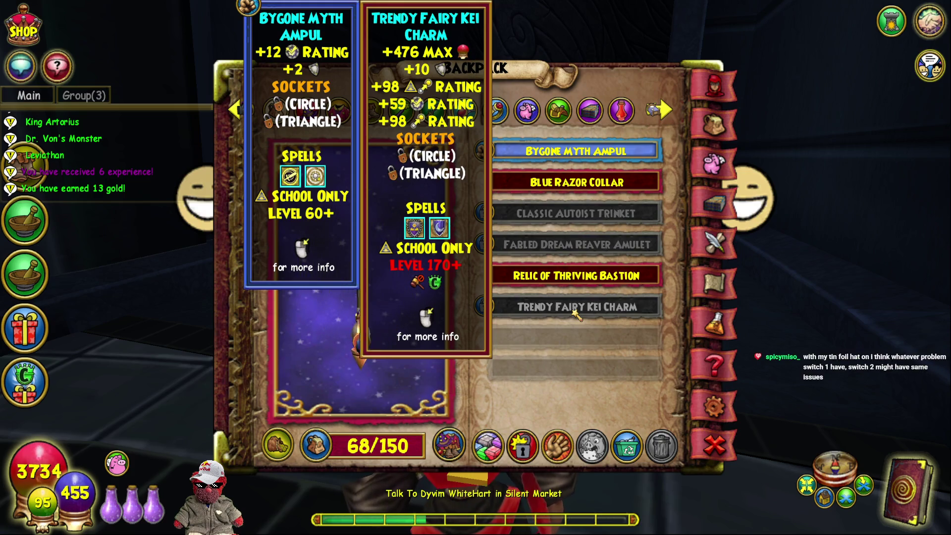
left_click(497, 110)
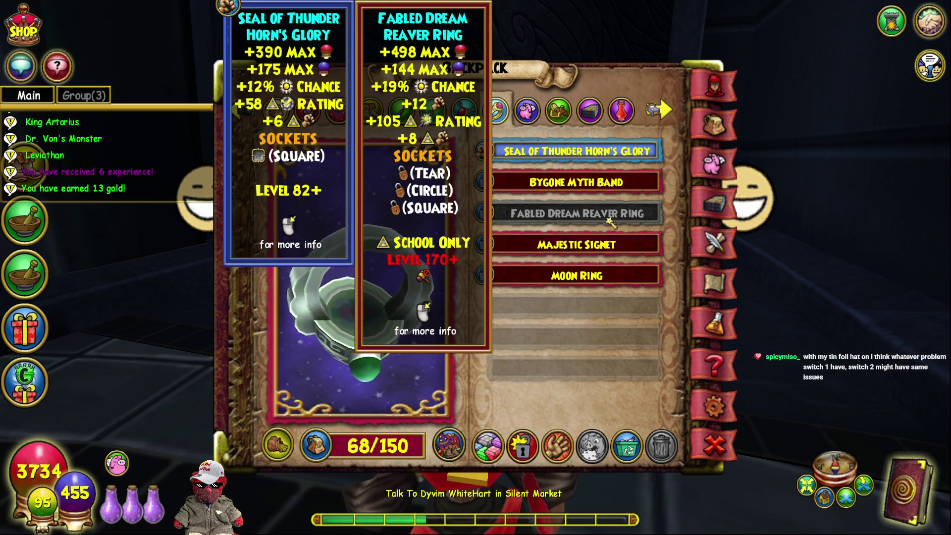
left_click(559, 111)
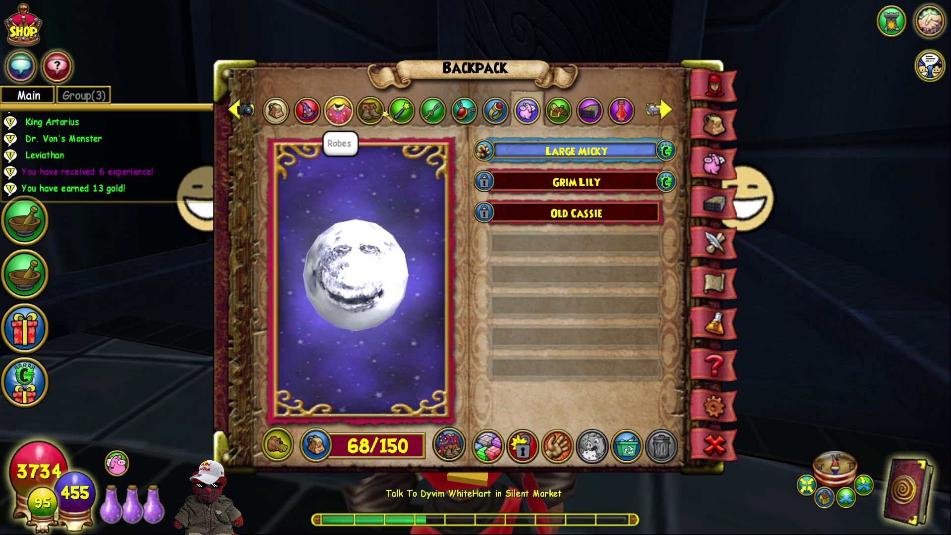
left_click(693, 438)
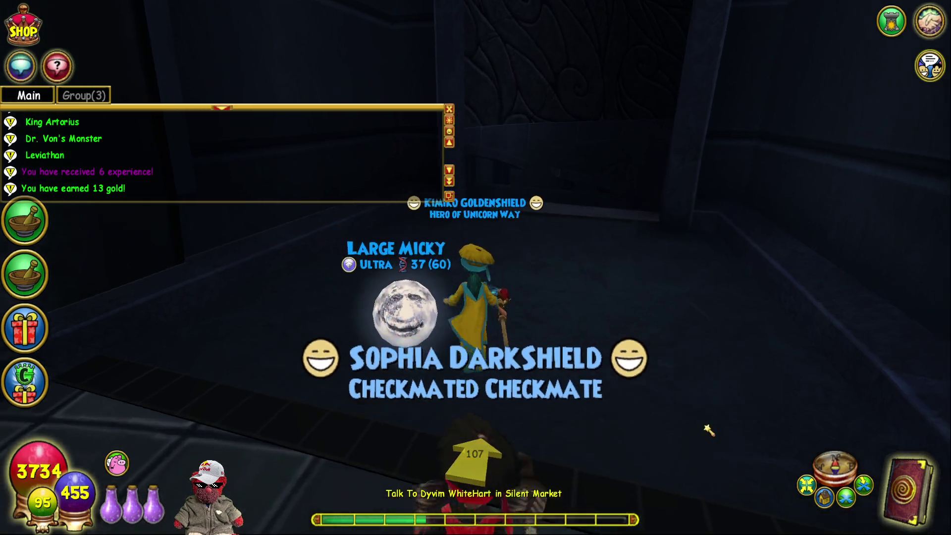
Walk through the doorway and ride up the stairs into the To Bastion portal.
key("w")
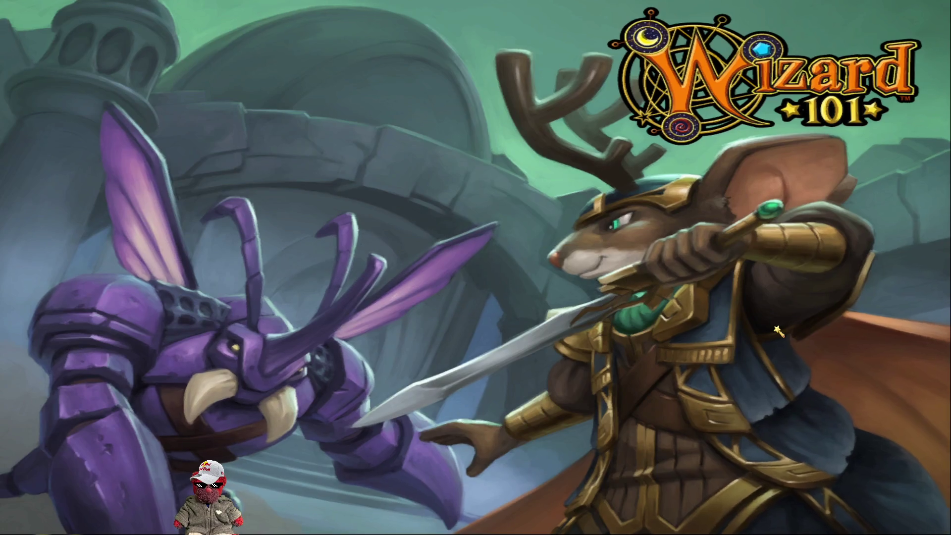
key("w")
key("d")
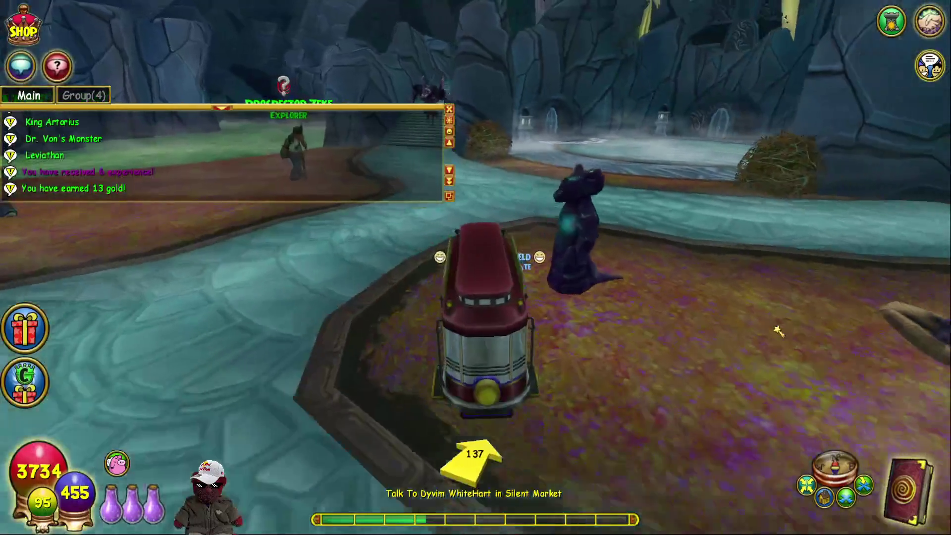
key("w")
key("d")
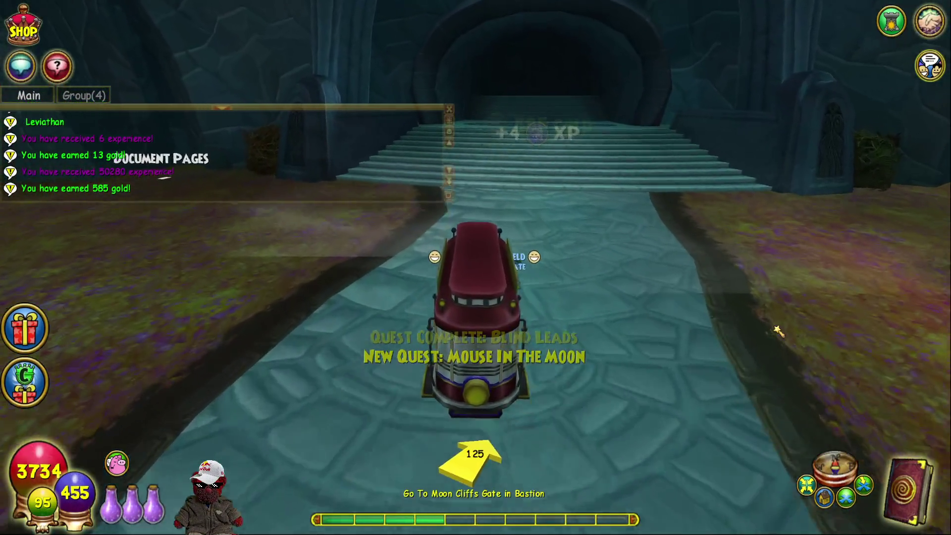
key("w")
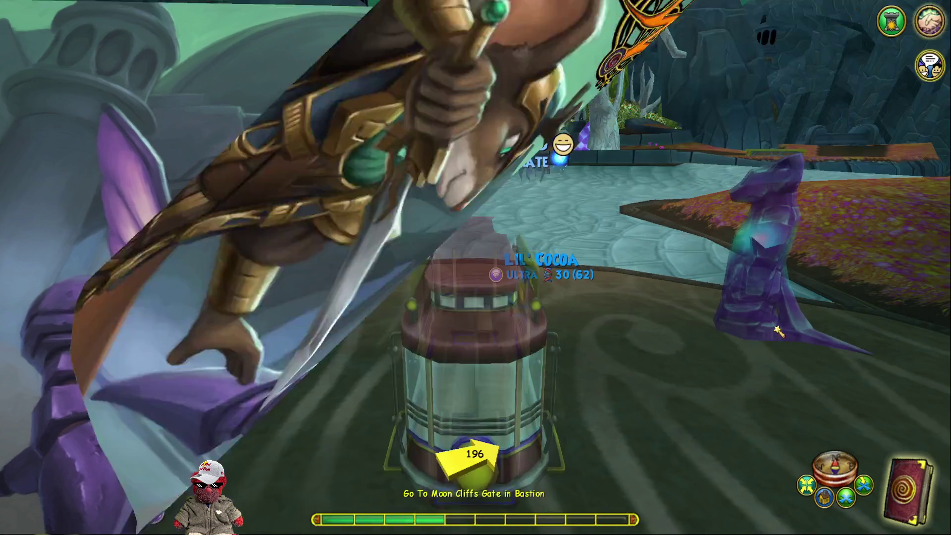
Drive through Bastion's plaza and the Moon Cliffs gate to Dyvim WhiteHart.
key("d")
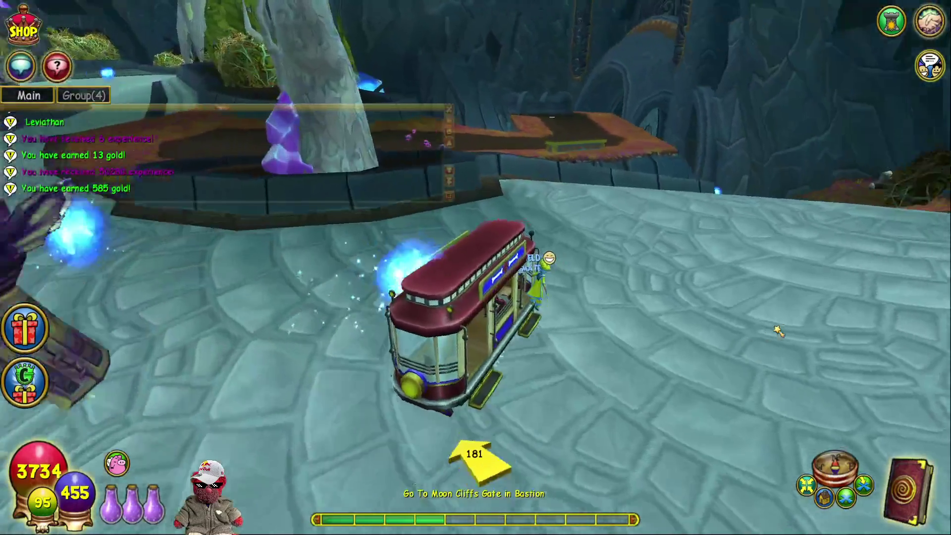
key("a")
key("w")
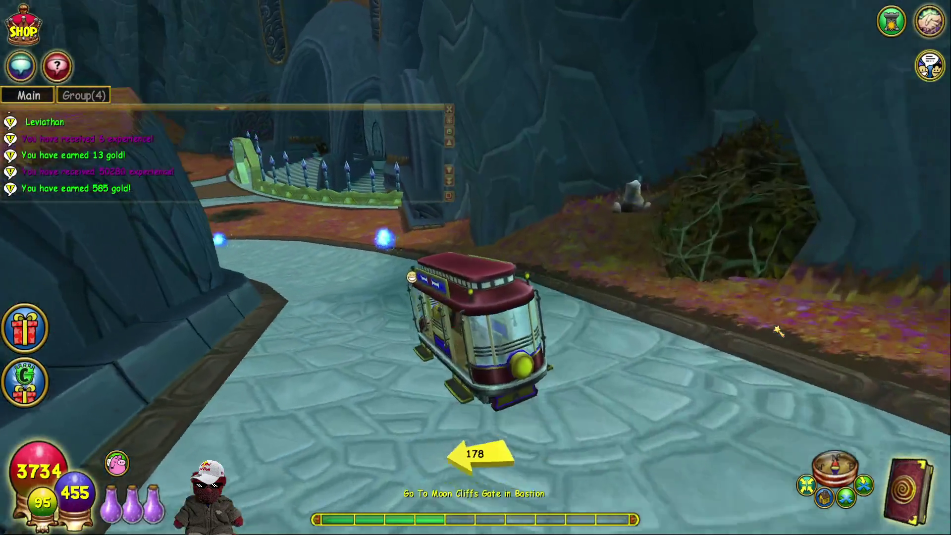
key("a")
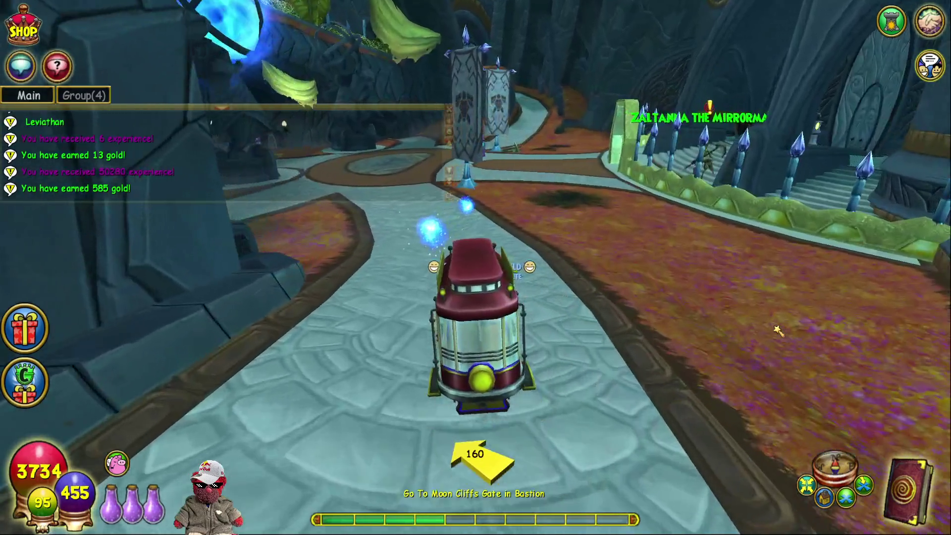
key("a")
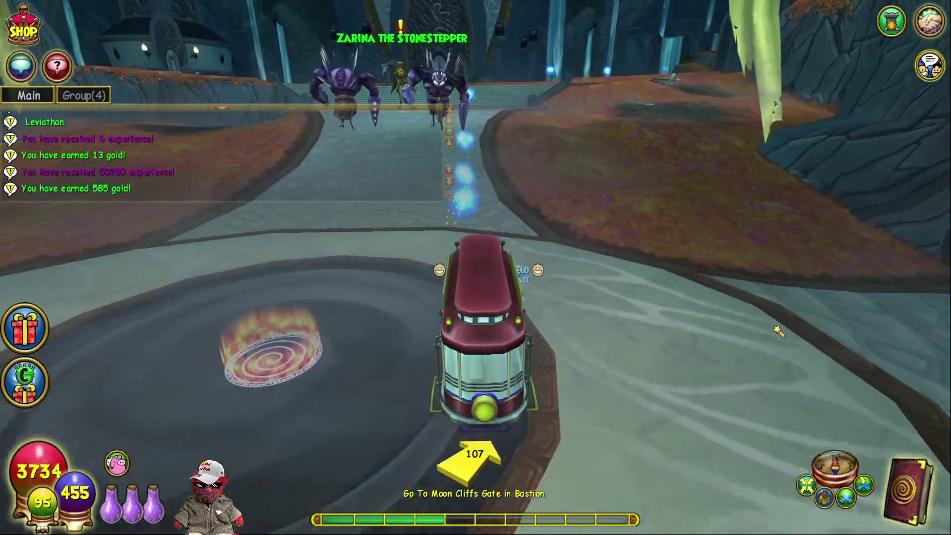
key("w")
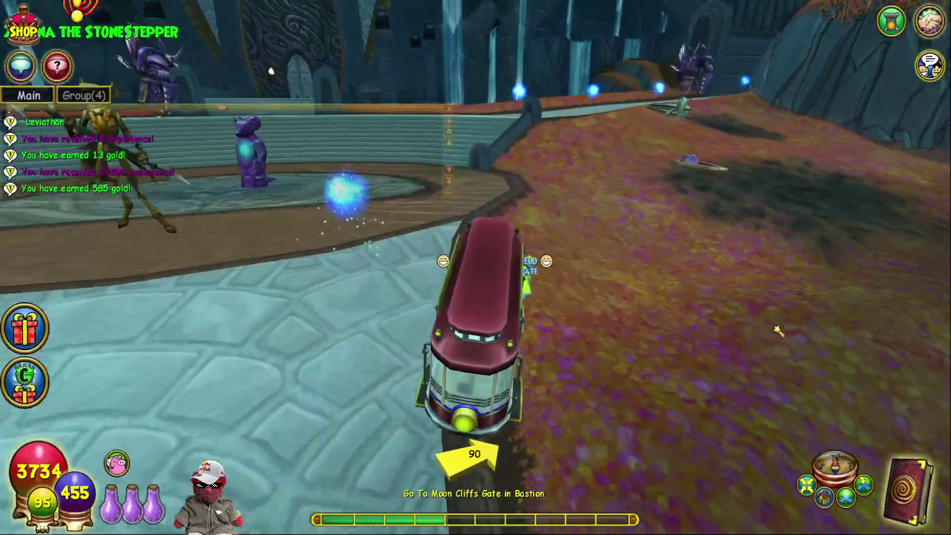
key("w")
key("d")
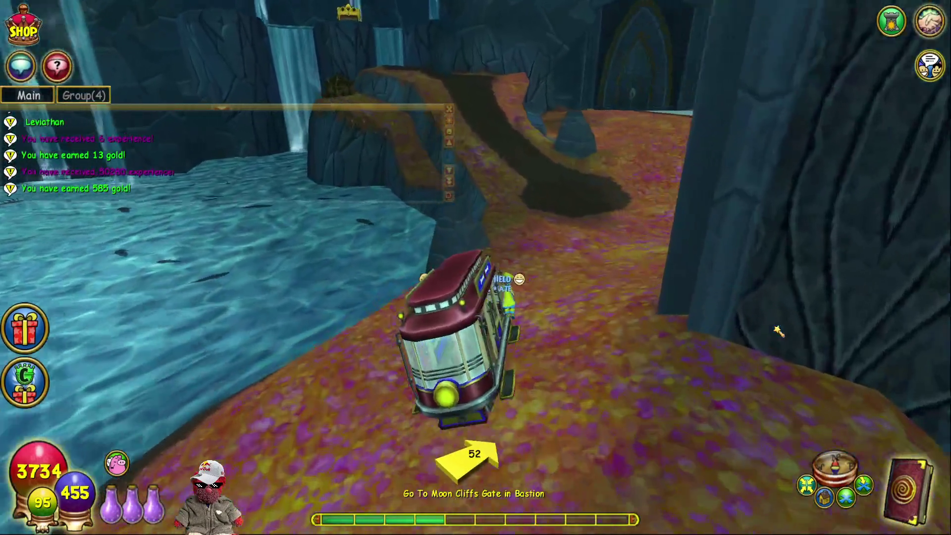
key("w")
key("a")
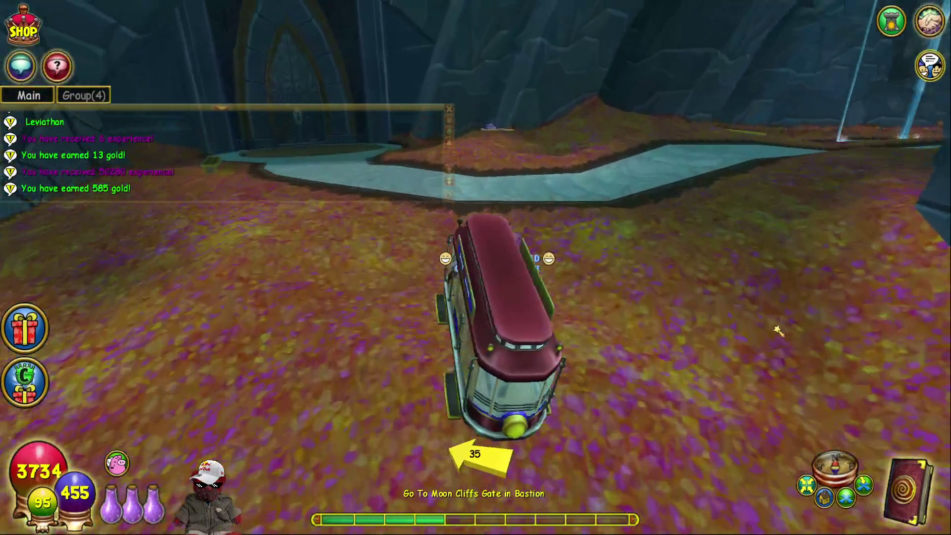
key("w")
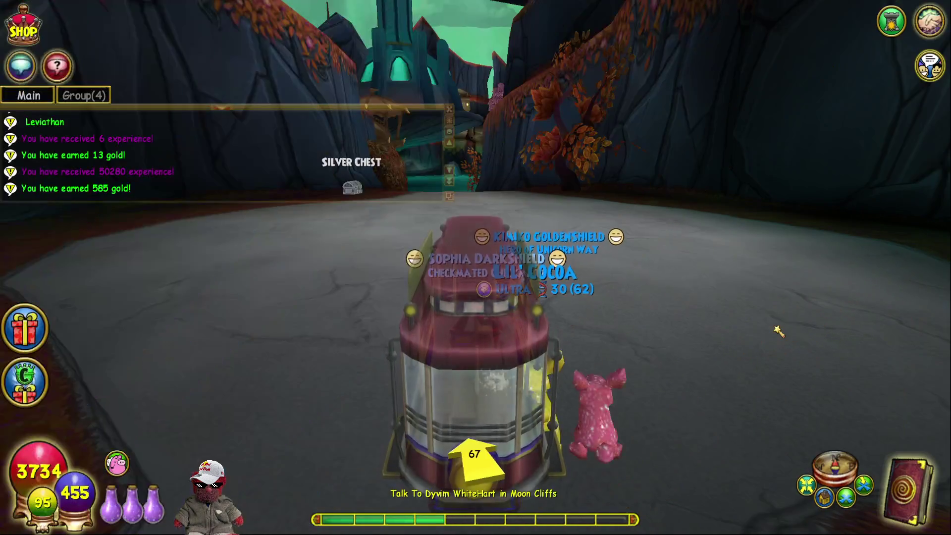
key("w")
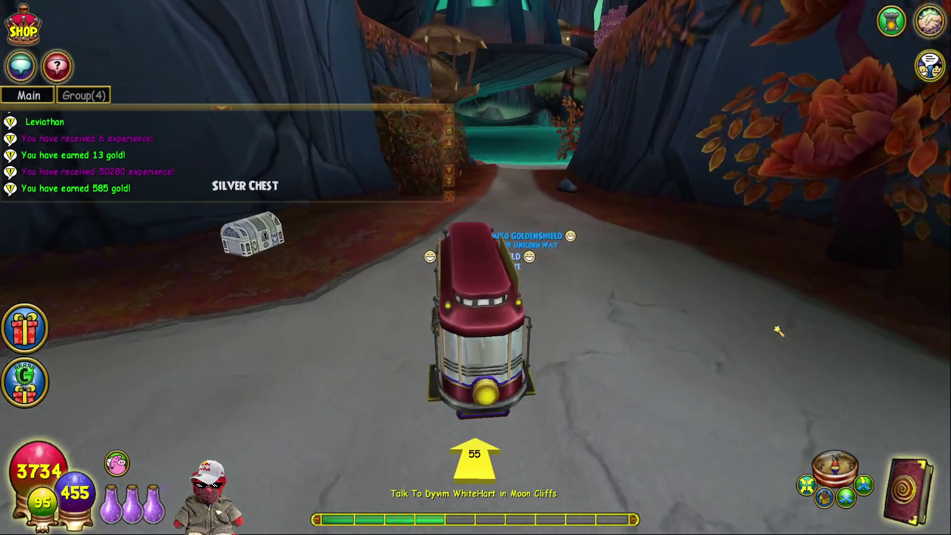
key("w")
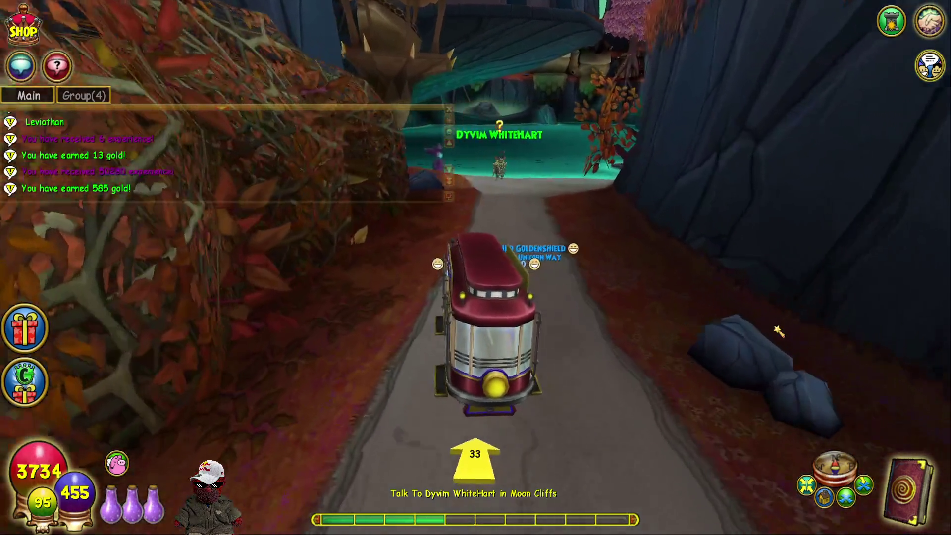
key("w")
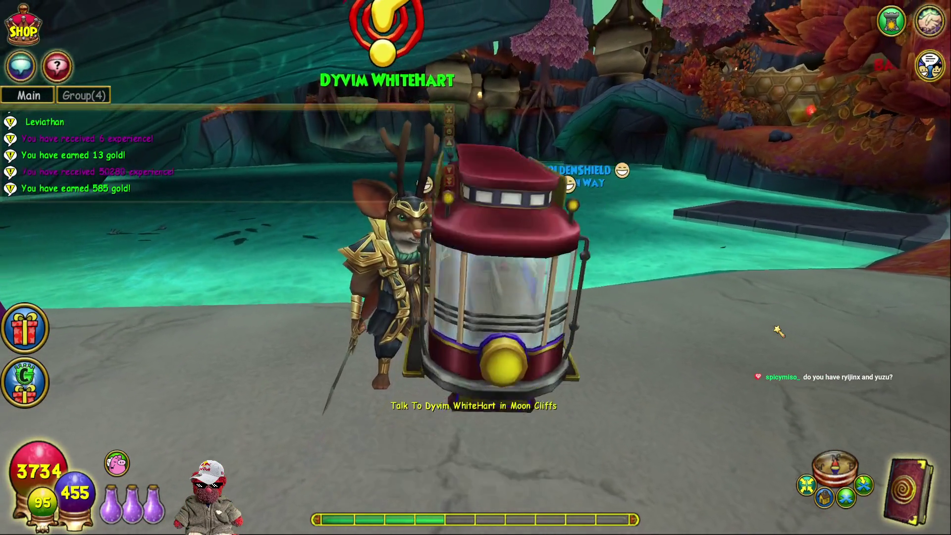
Talk to Dyvim WhiteHart to complete Mouse in the Moon and turn toward Tunnel Trouble's destination.
key("x")
key("space")
key("space")
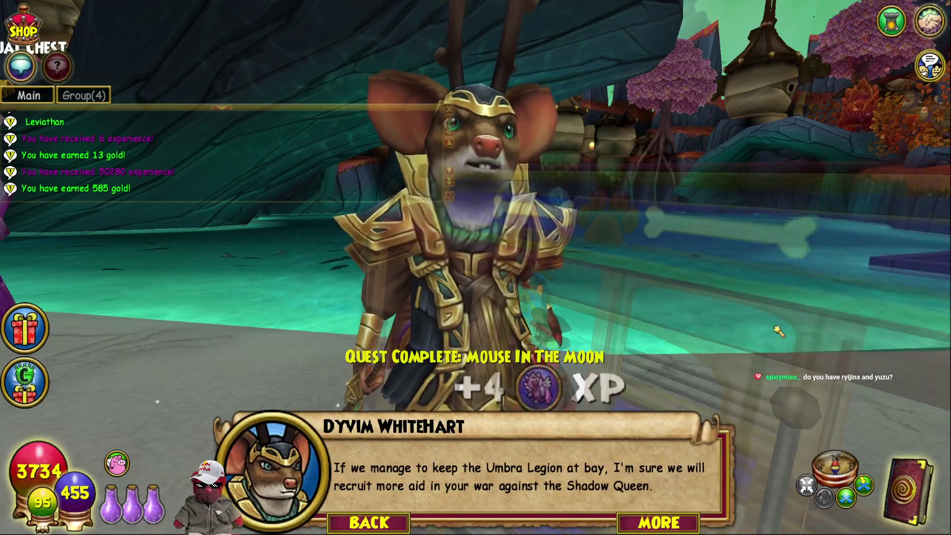
key("space")
key("space")
key("d")
key("w")
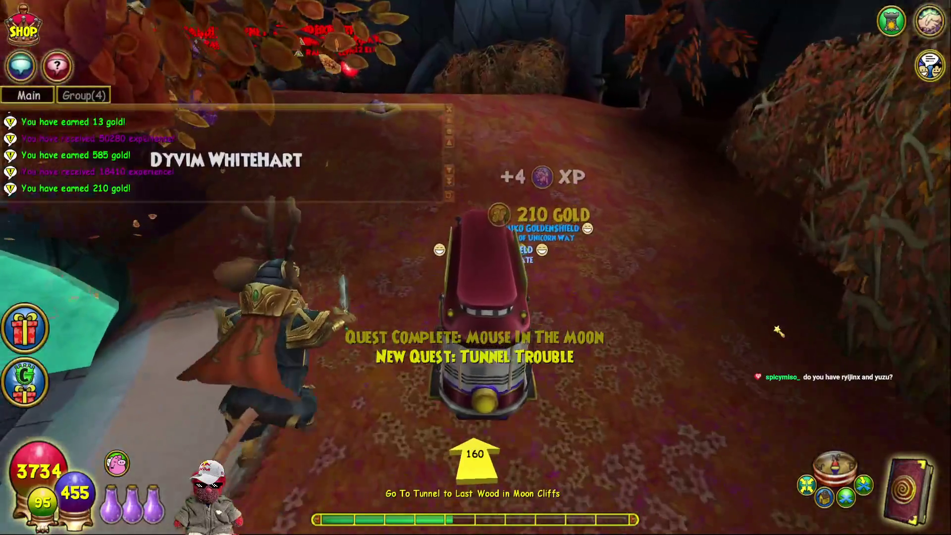
Head into the Last Wood tunnel, gathering two Comet Tail reagents along the way.
key("d")
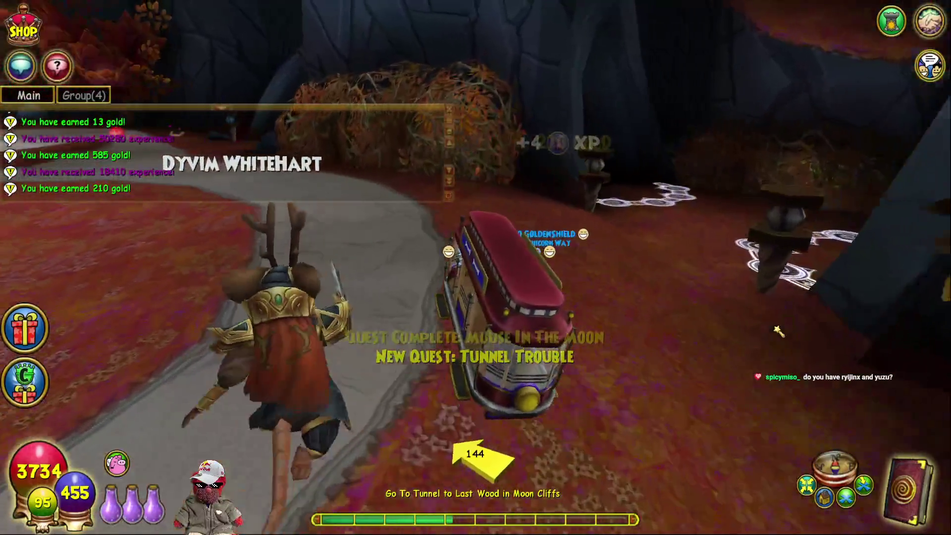
key("a")
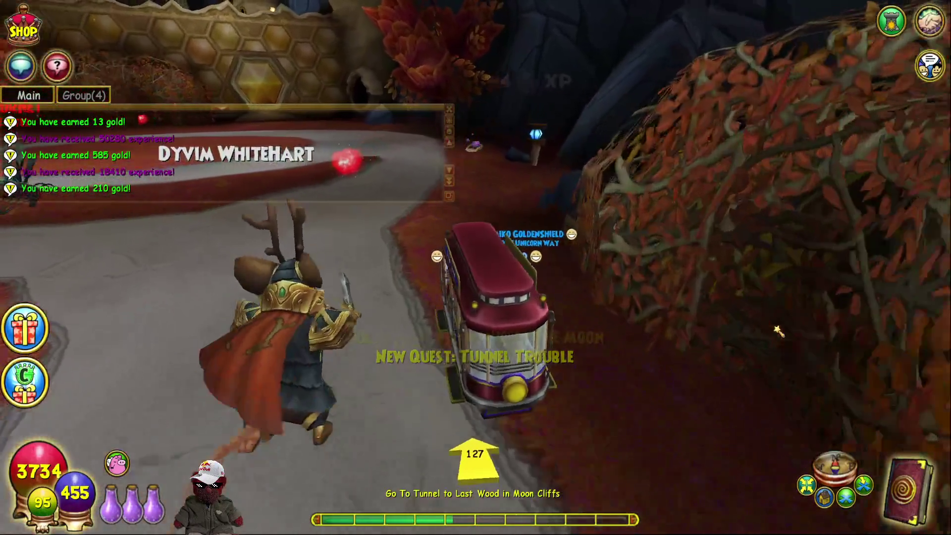
key("a")
key("a")
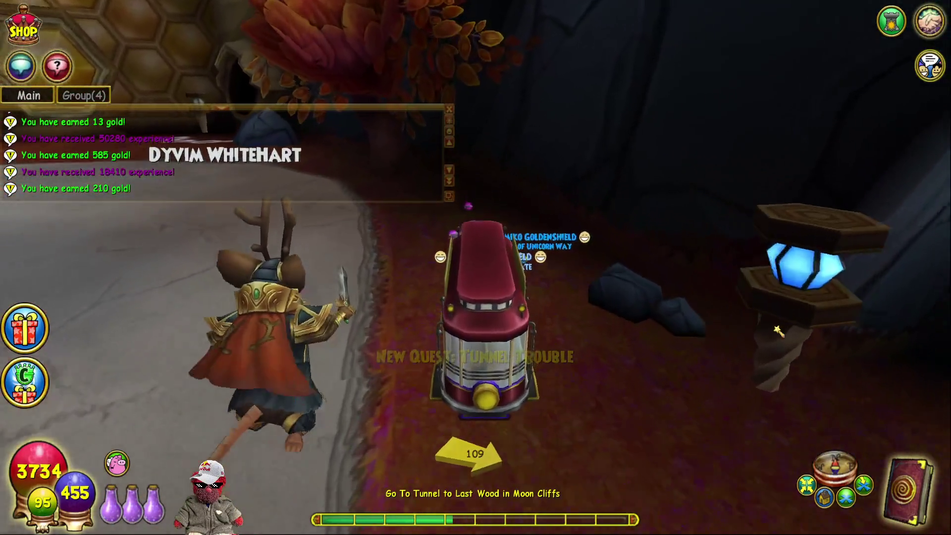
key("a")
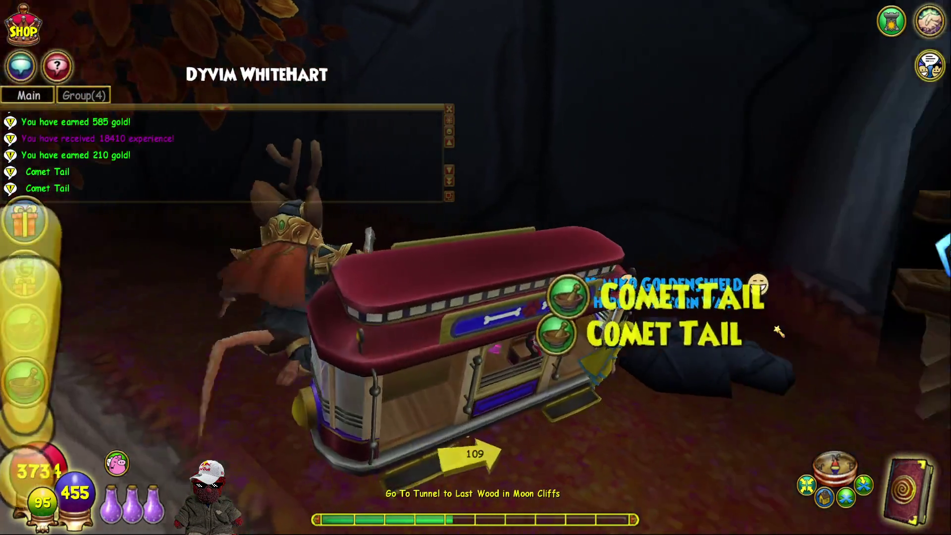
key("a")
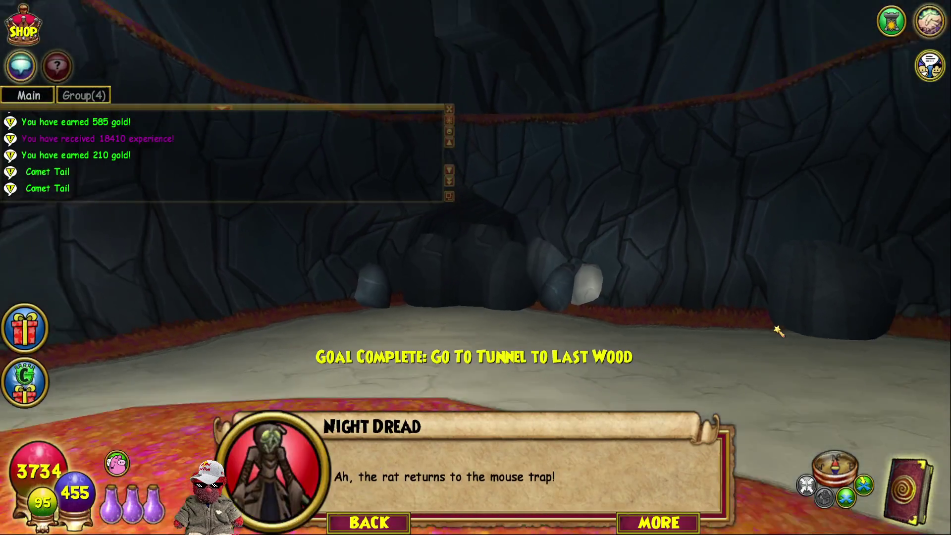
Close Night Dread's dialogue, check the Spell Deck, then start the duel against Night Dread and Foul Sorcerer.
key("space")
key("space")
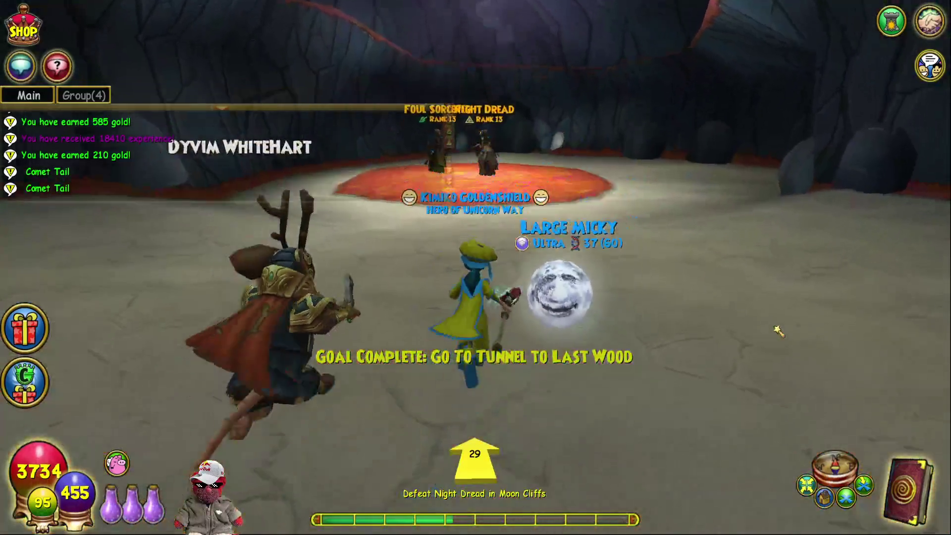
key("q")
left_click(714, 204)
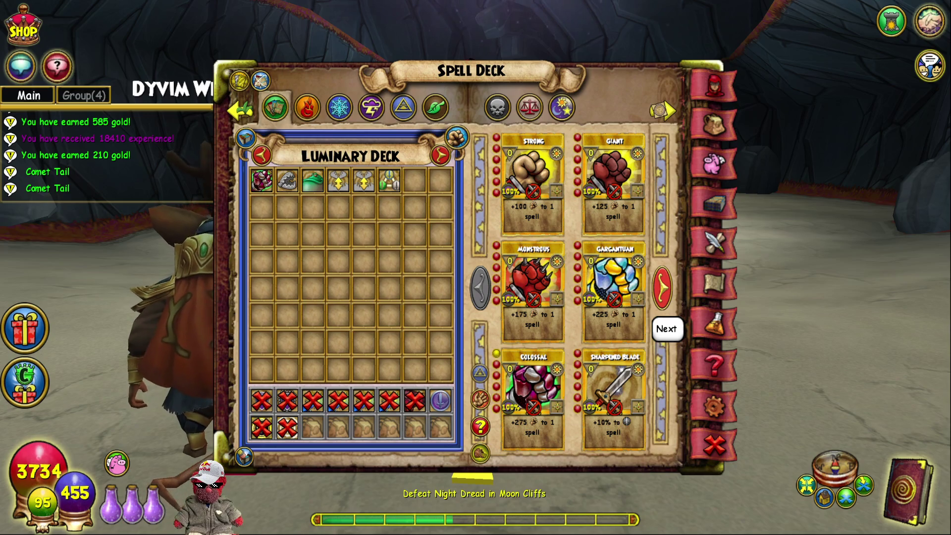
left_click(715, 445)
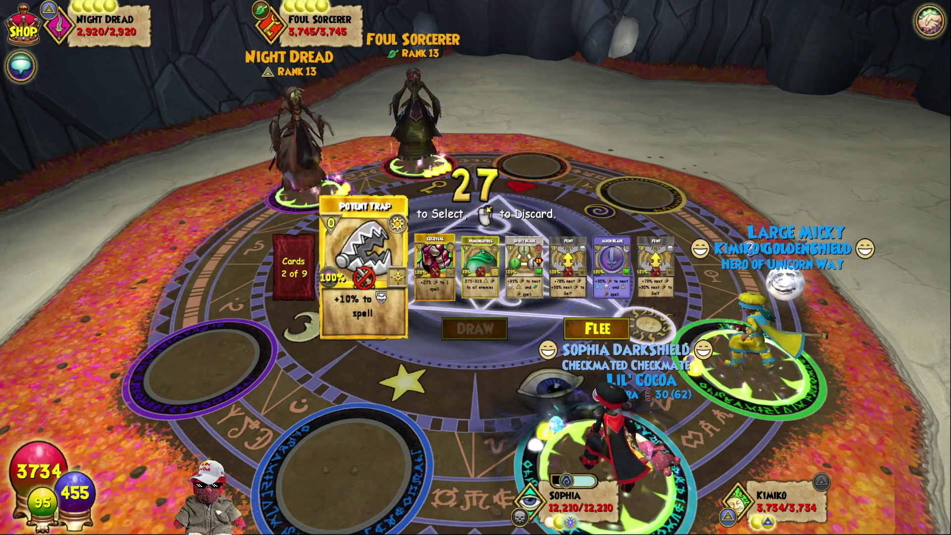
Enchant Feint with Potent Trap and fight until Night Dread falls, earning 153 gold and a Fire Beetle card.
left_click(342, 267)
left_click(543, 275)
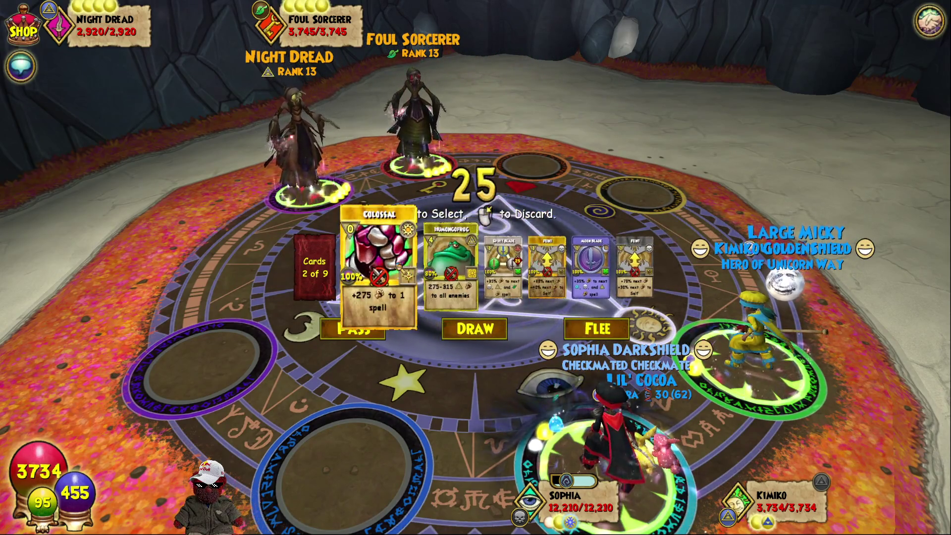
mouse_move(432, 261)
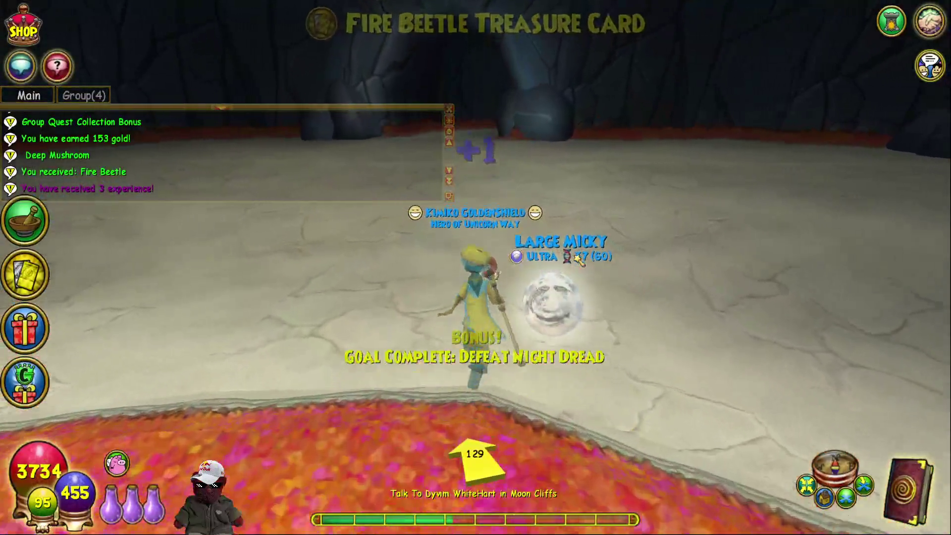
Exit the cave and ride along the road past the cliff tunnel toward the glowing water.
key("w")
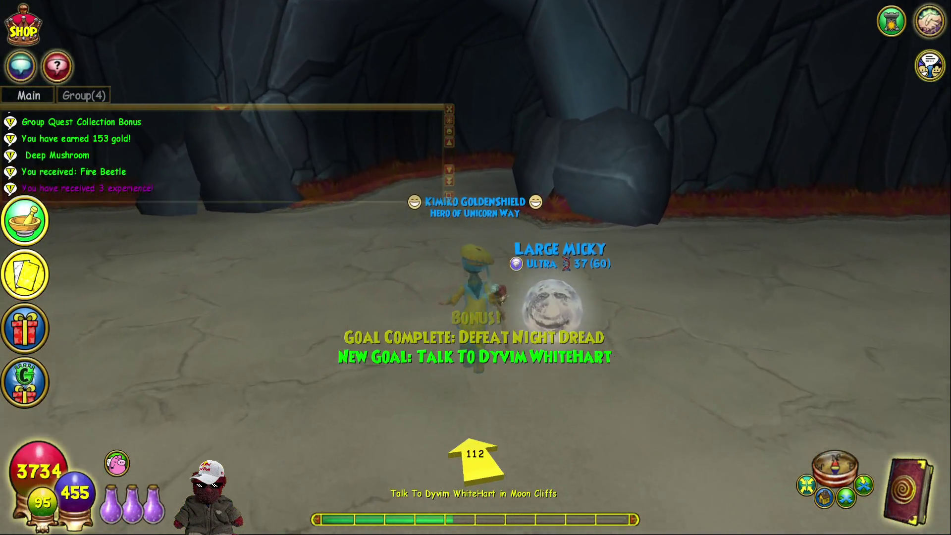
key("w")
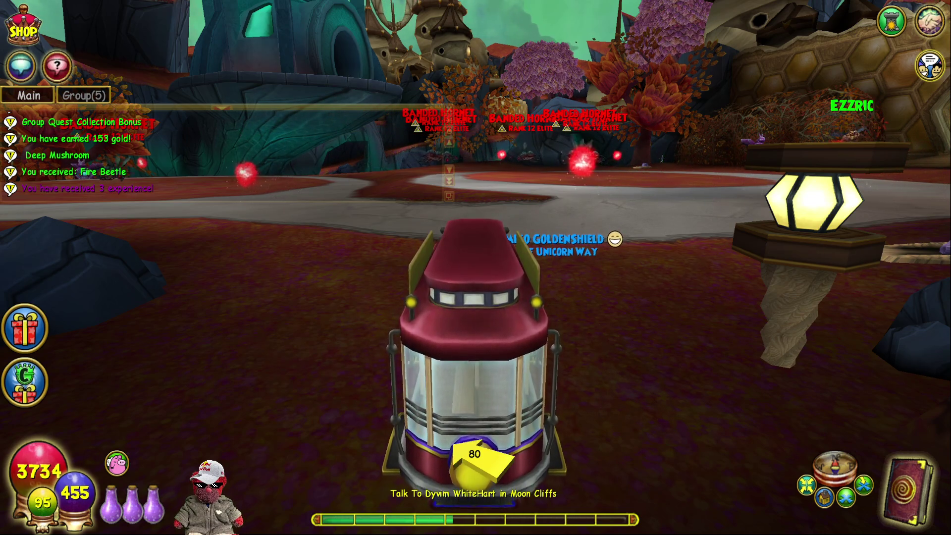
key("a")
key("w")
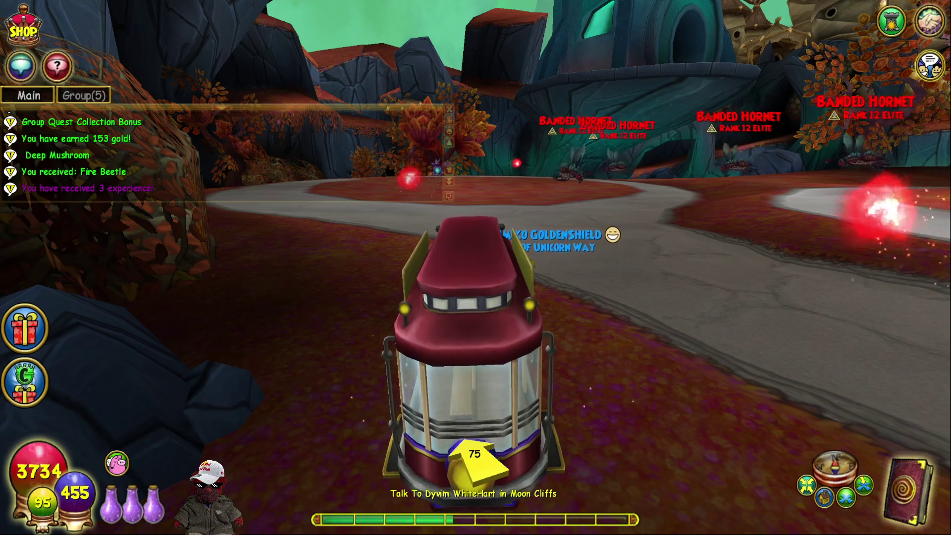
key("a")
key("w")
key("a")
key("w")
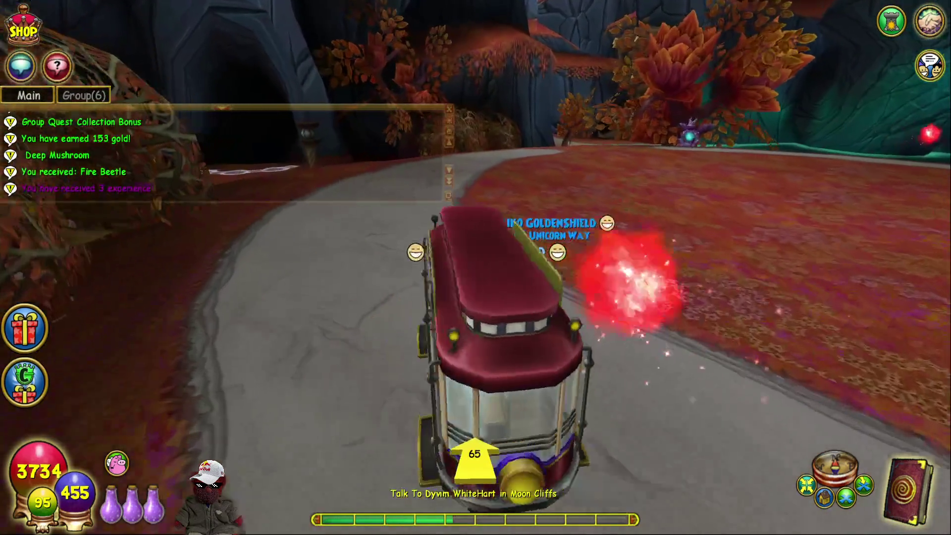
key("d")
key("w")
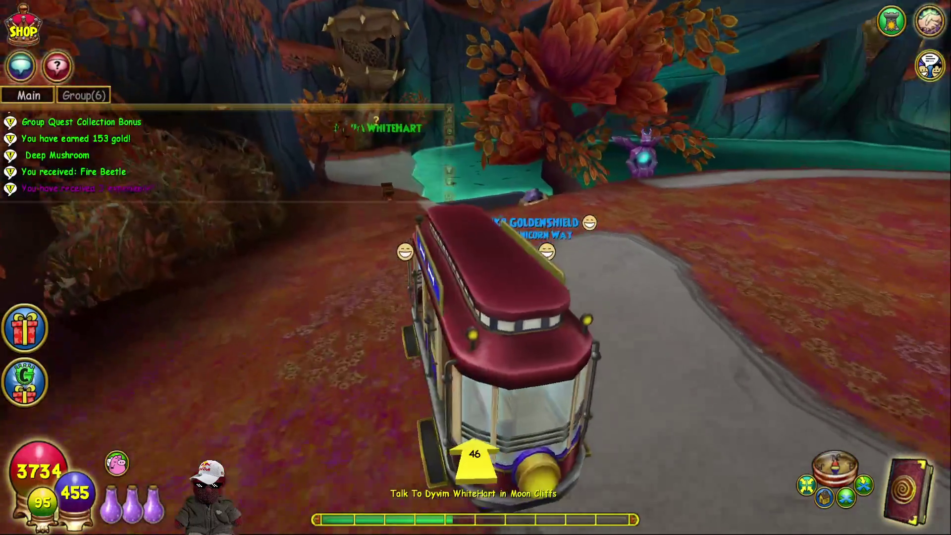
Ride up to Dyvim WhiteHart and read his dialogue to complete Tunnel Trouble.
key("w")
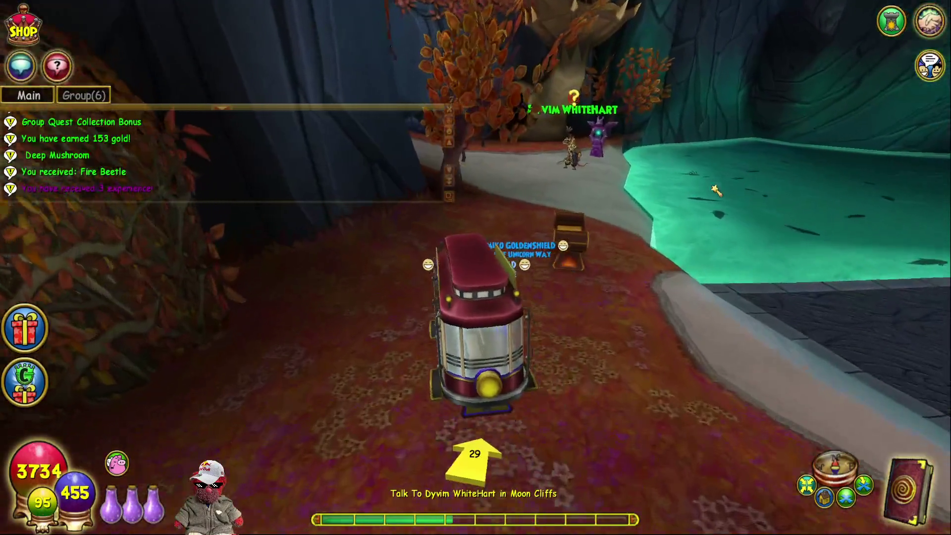
key("w")
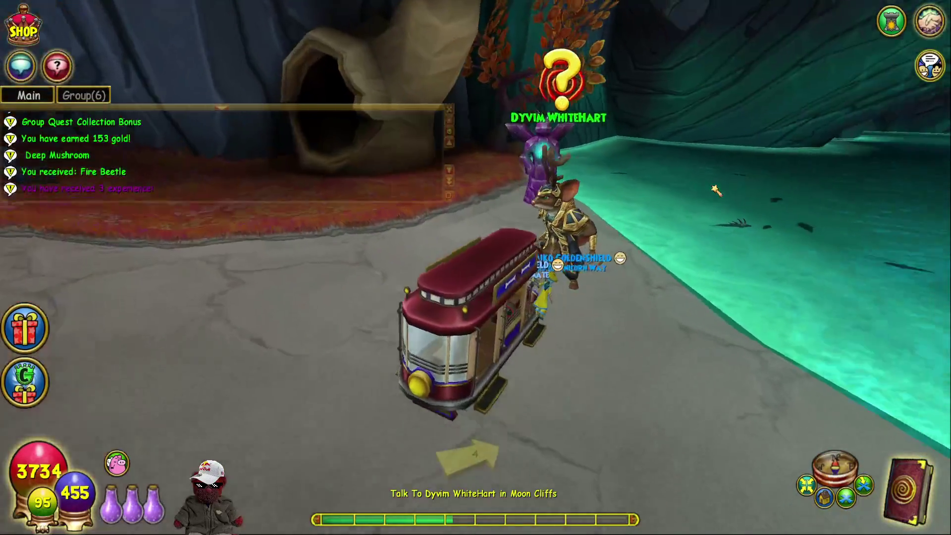
key("d")
key("space")
key("space")
key("space")
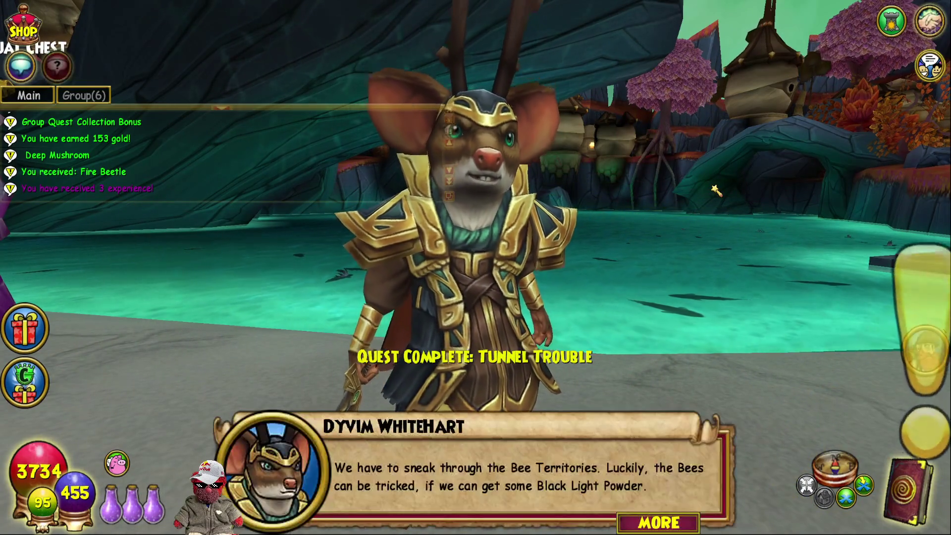
Accept Long Way 'Round, then ride onto the red clearing into a Banded Hornet to start a duel.
key("space")
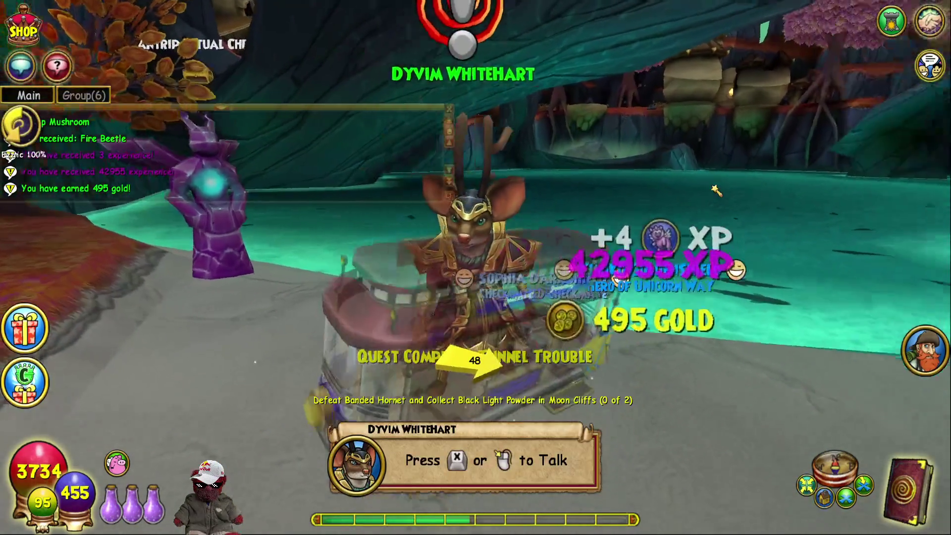
key("q")
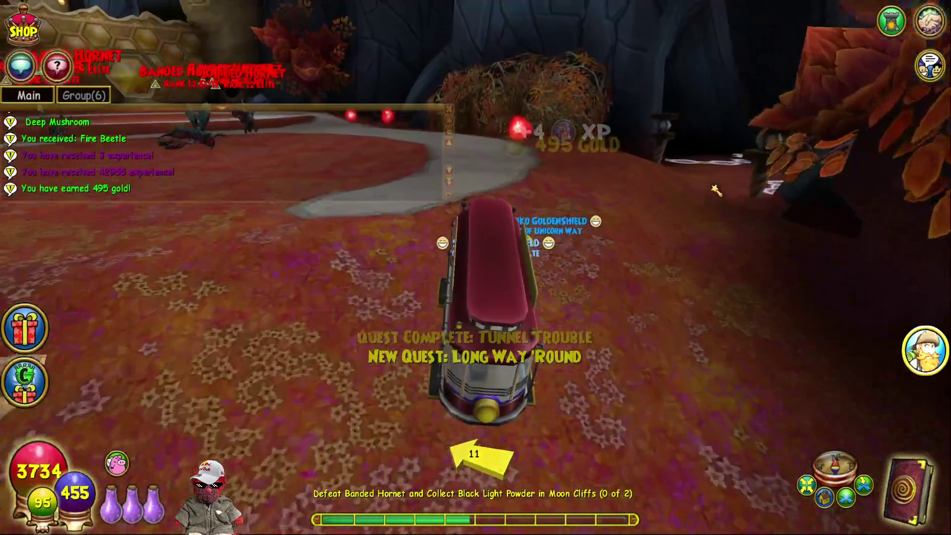
key("w")
key("a")
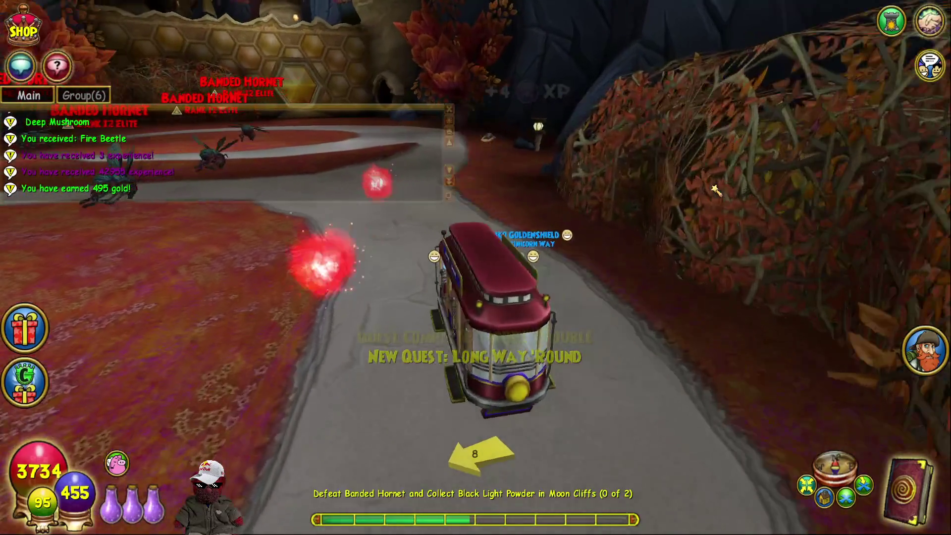
key("w")
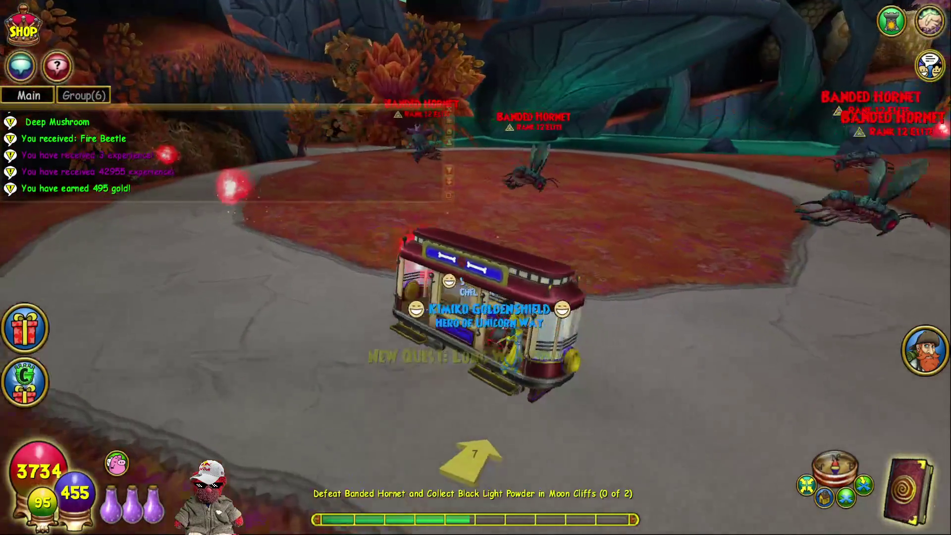
key("a")
key("w")
key("a")
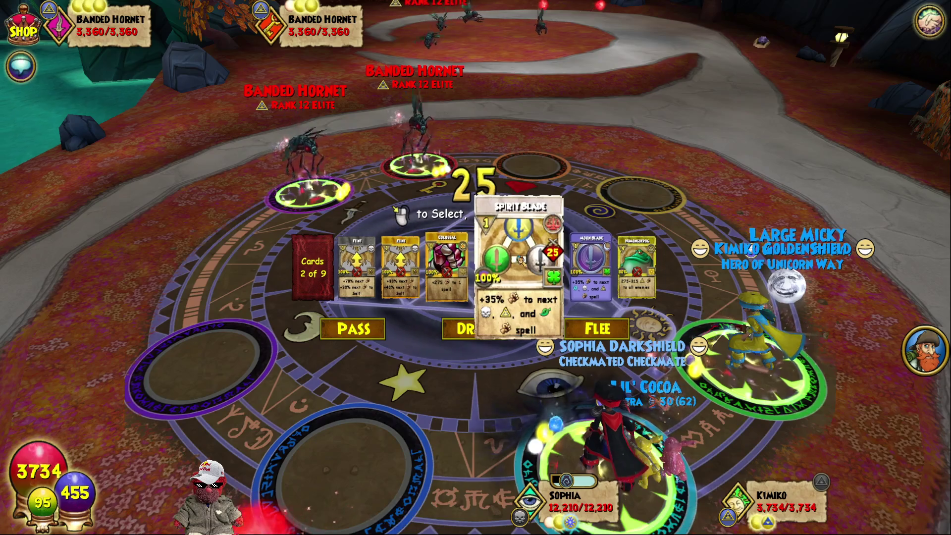
Cast Moon Blade on yourself, then pass rounds until both Banded Hornets are defeated.
left_click(571, 268)
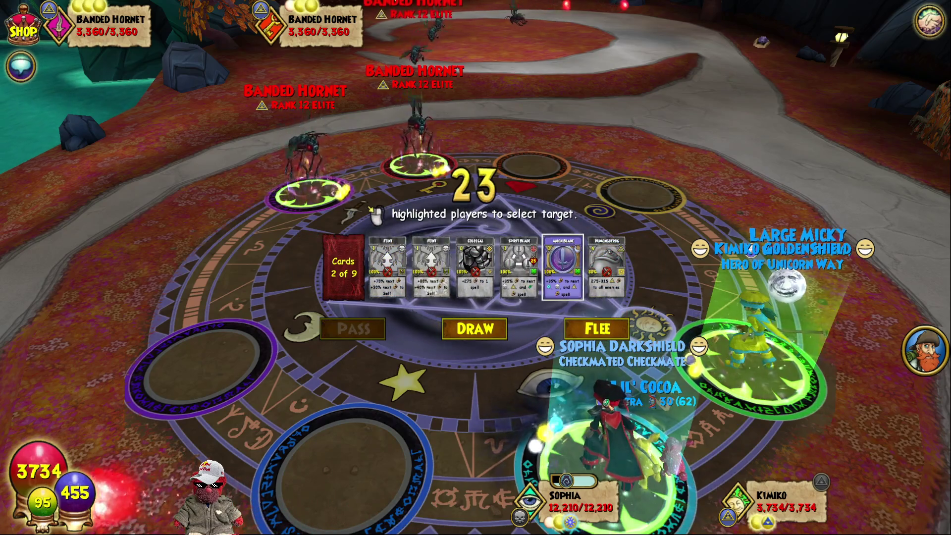
left_click(755, 341)
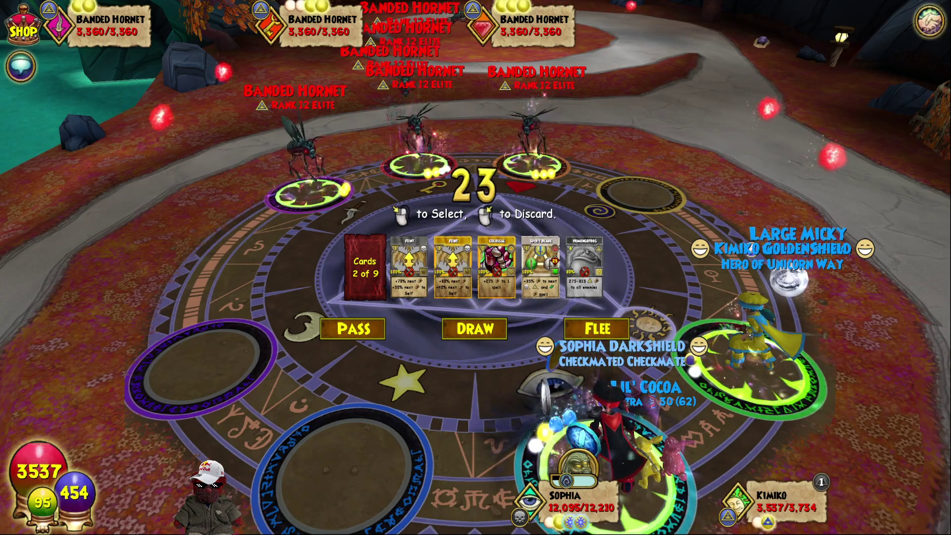
left_click(377, 331)
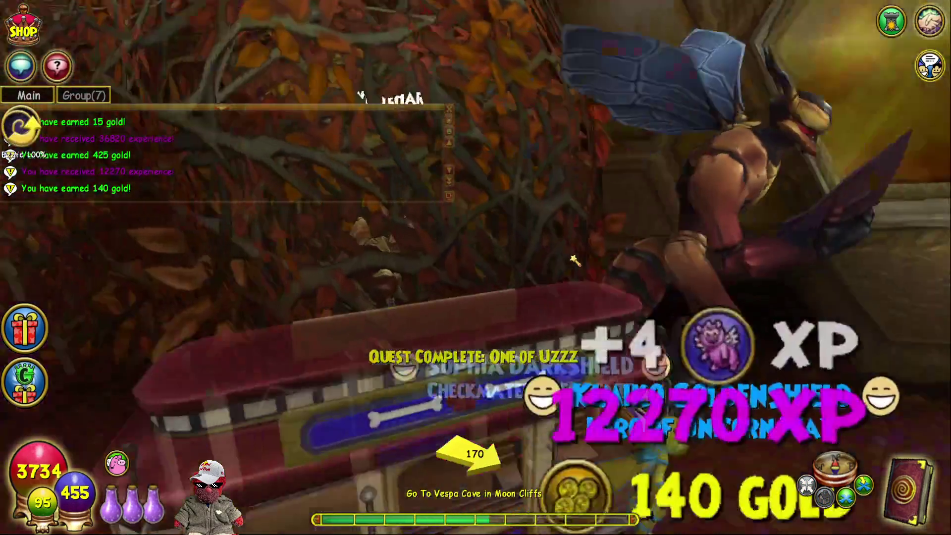
Walk along the path to the Vespa Cave entrance and enter the cave.
key("d")
key("w")
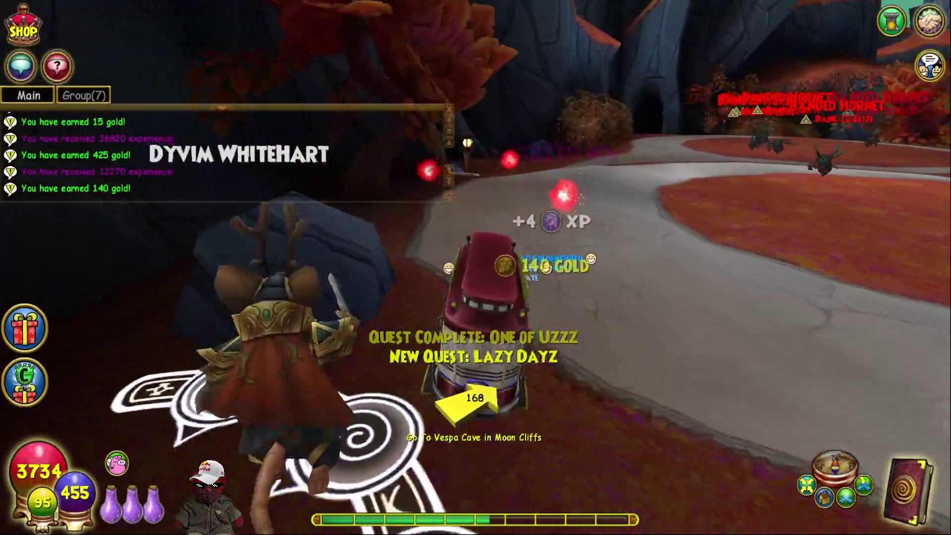
key("a")
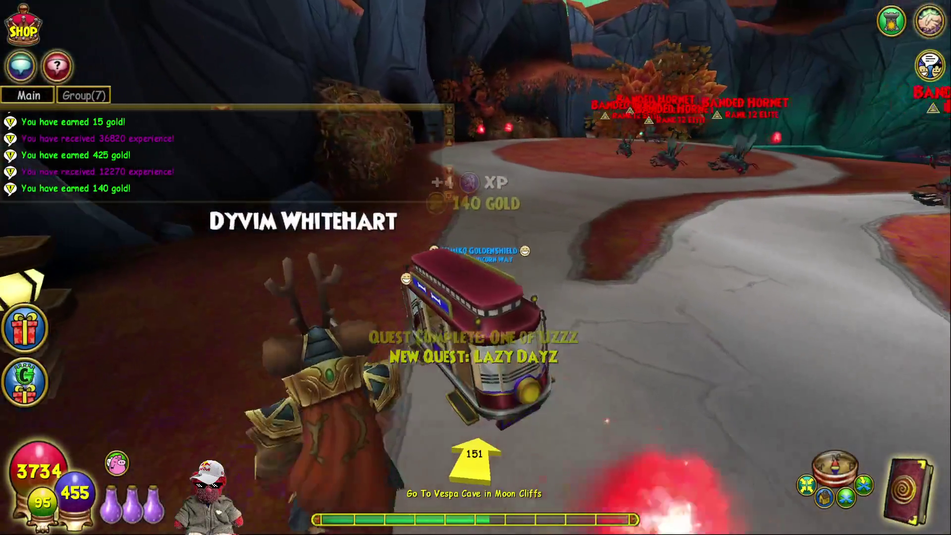
key("a")
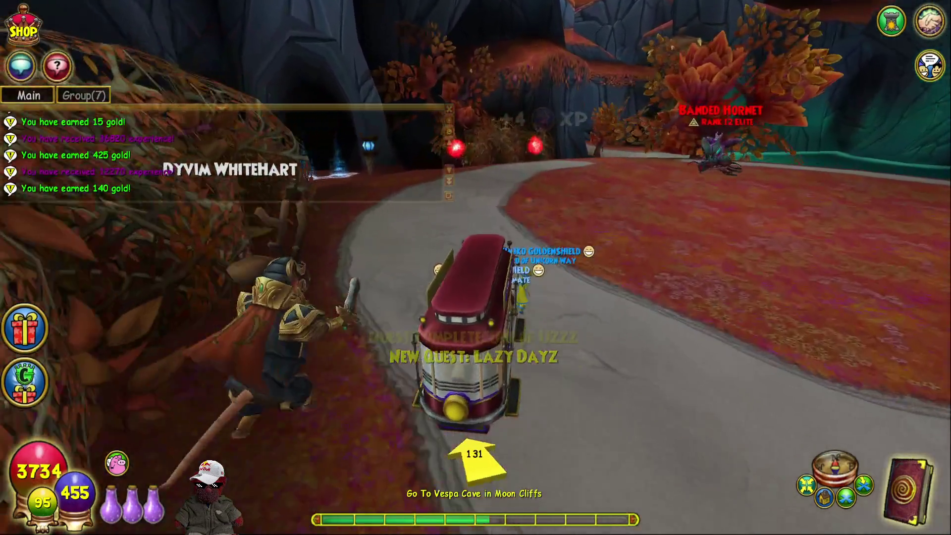
key("a")
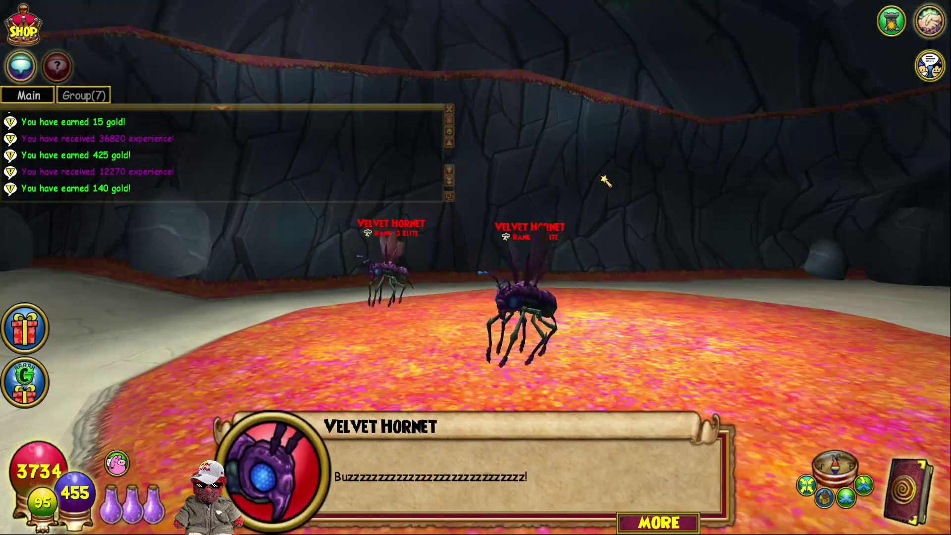
Close the Velvet Hornet's dialogue and walk into the hornets to begin the duel.
key("space")
key("space")
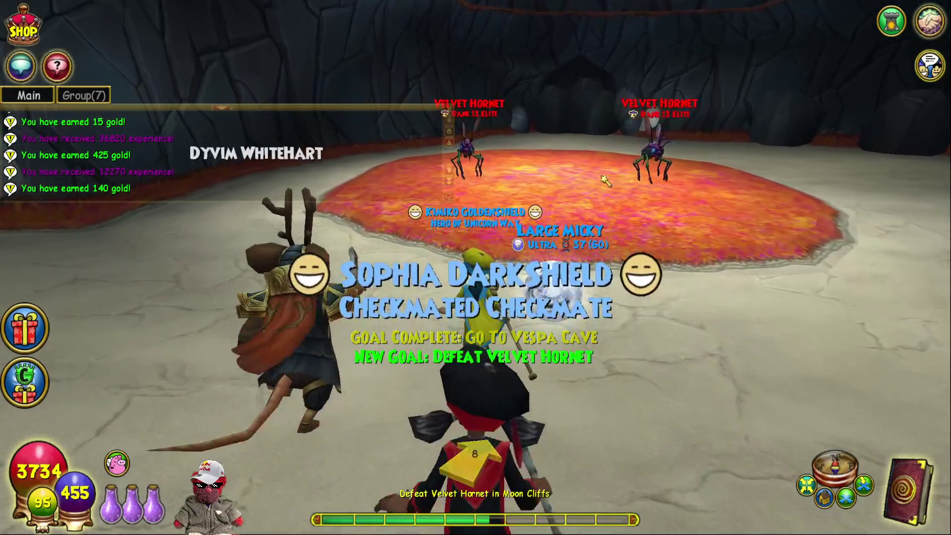
key("w")
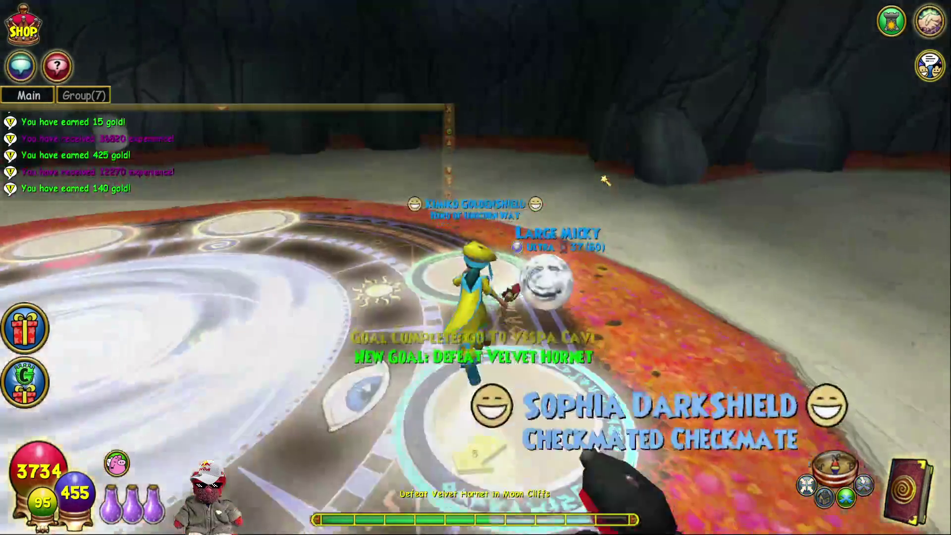